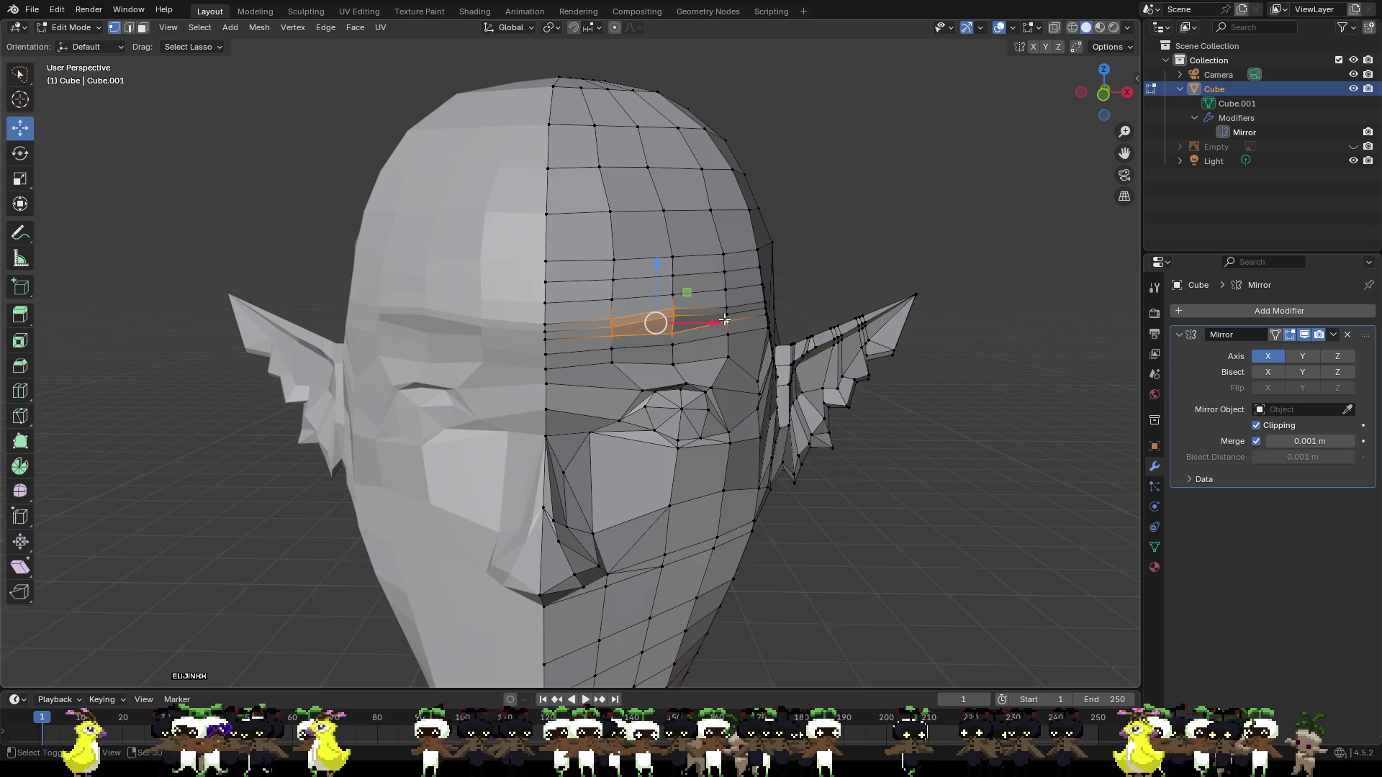
# Nudge the selected brow loop slightly in depth, then lower it a little.
pyautogui.moveTo(726, 314); pyautogui.dragTo(814, 372, button='middle')
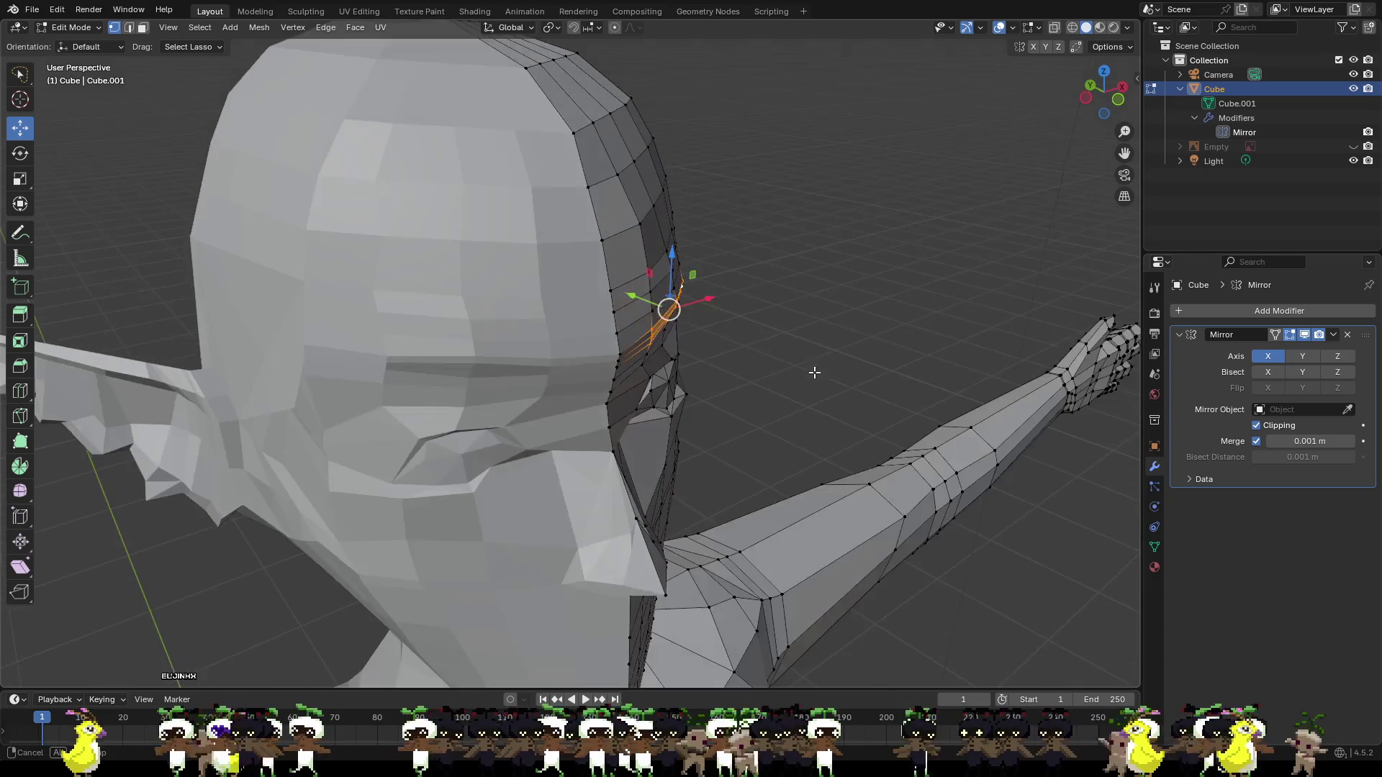
pyautogui.moveTo(652, 303); pyautogui.dragTo(655, 306)
pyautogui.moveTo(655, 306); pyautogui.dragTo(666, 307, button='middle')
pyautogui.moveTo(668, 273); pyautogui.dragTo(670, 283)
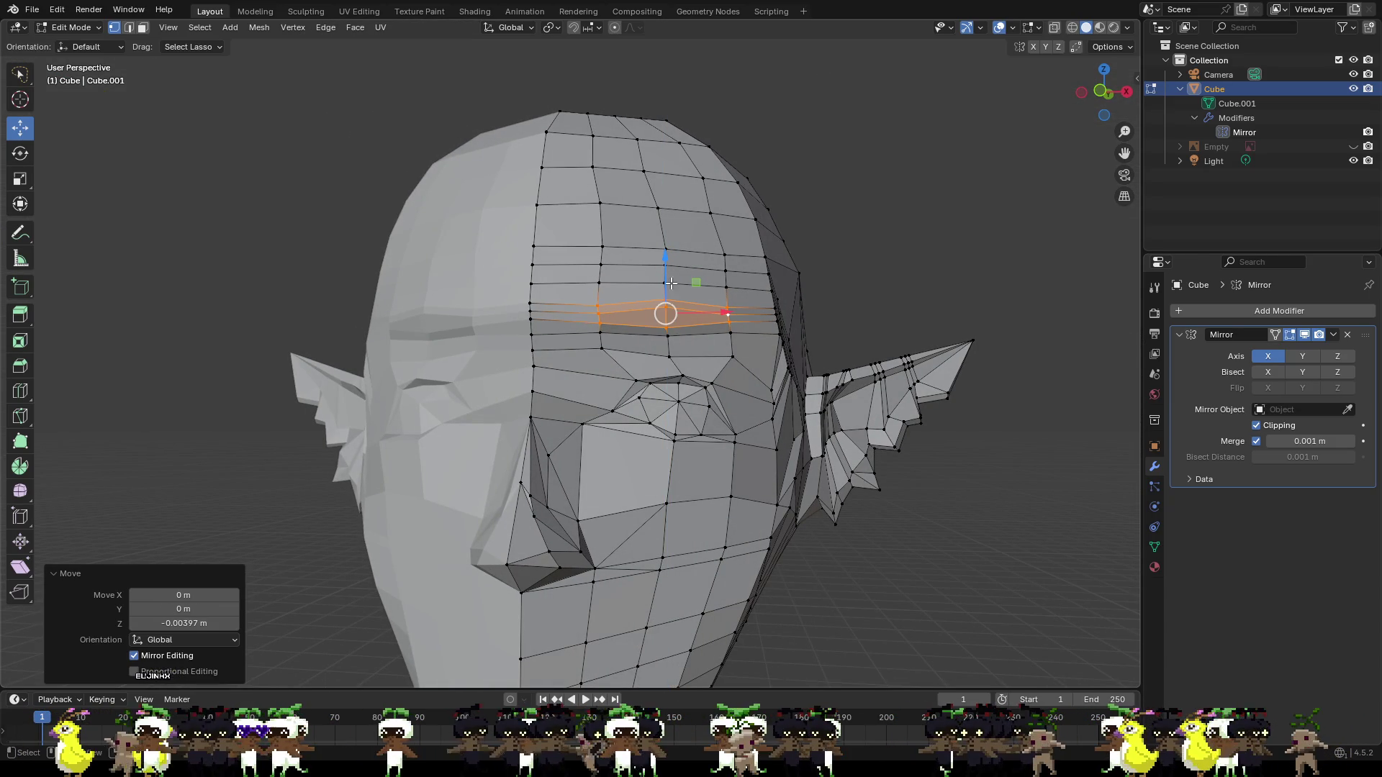
# Lower a single vertex at the side of the head.
pyautogui.click(731, 322)
pyautogui.moveTo(732, 331); pyautogui.dragTo(729, 306)
pyautogui.moveTo(728, 306)
pyautogui.mouseDown(button='middle')
pyautogui.moveTo(716, 349)
pyautogui.moveTo(573, 333)
pyautogui.moveTo(633, 335)
pyautogui.moveTo(755, 378)
pyautogui.mouseUp(button='middle')
# Push a vertex on the face's centre seam along the depth axis.
pyautogui.click(567, 333)
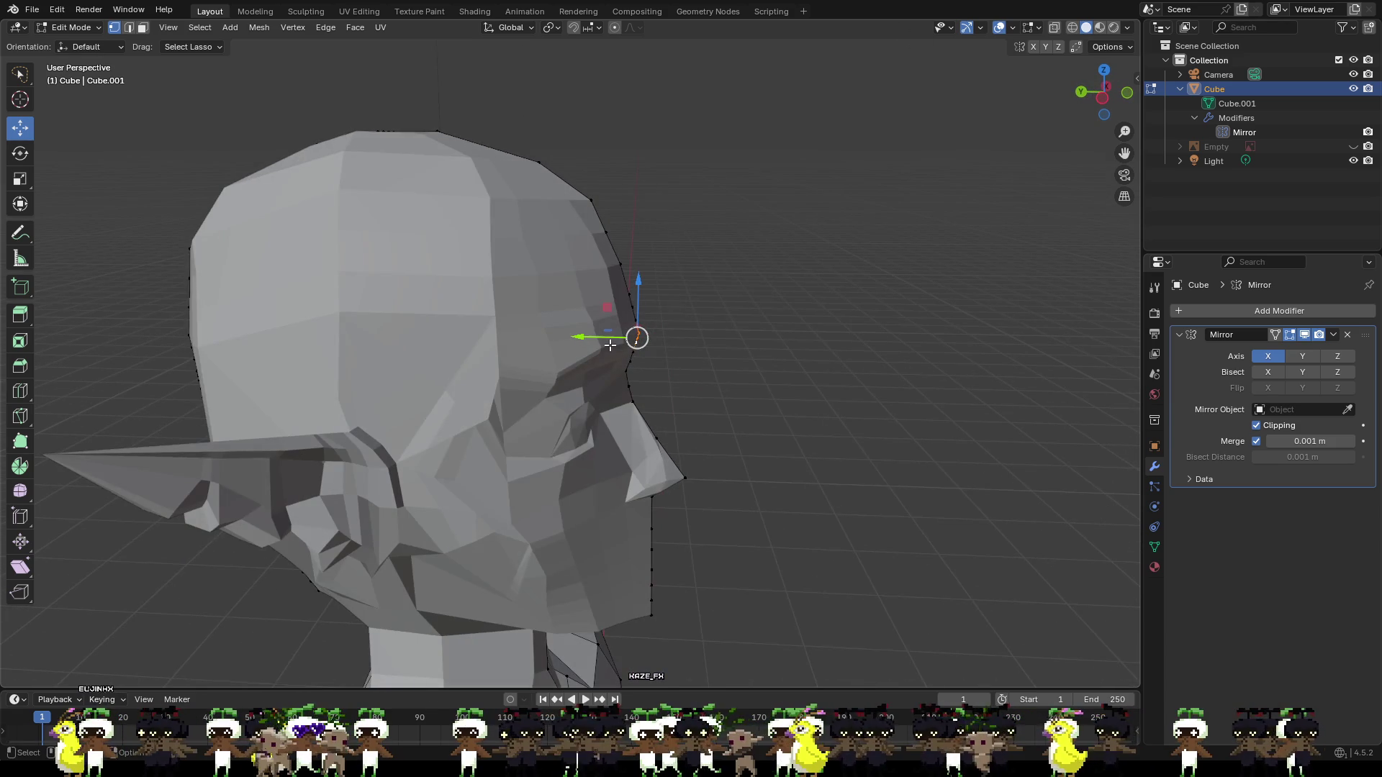
pyautogui.moveTo(608, 340); pyautogui.dragTo(601, 339)
pyautogui.click(697, 364)
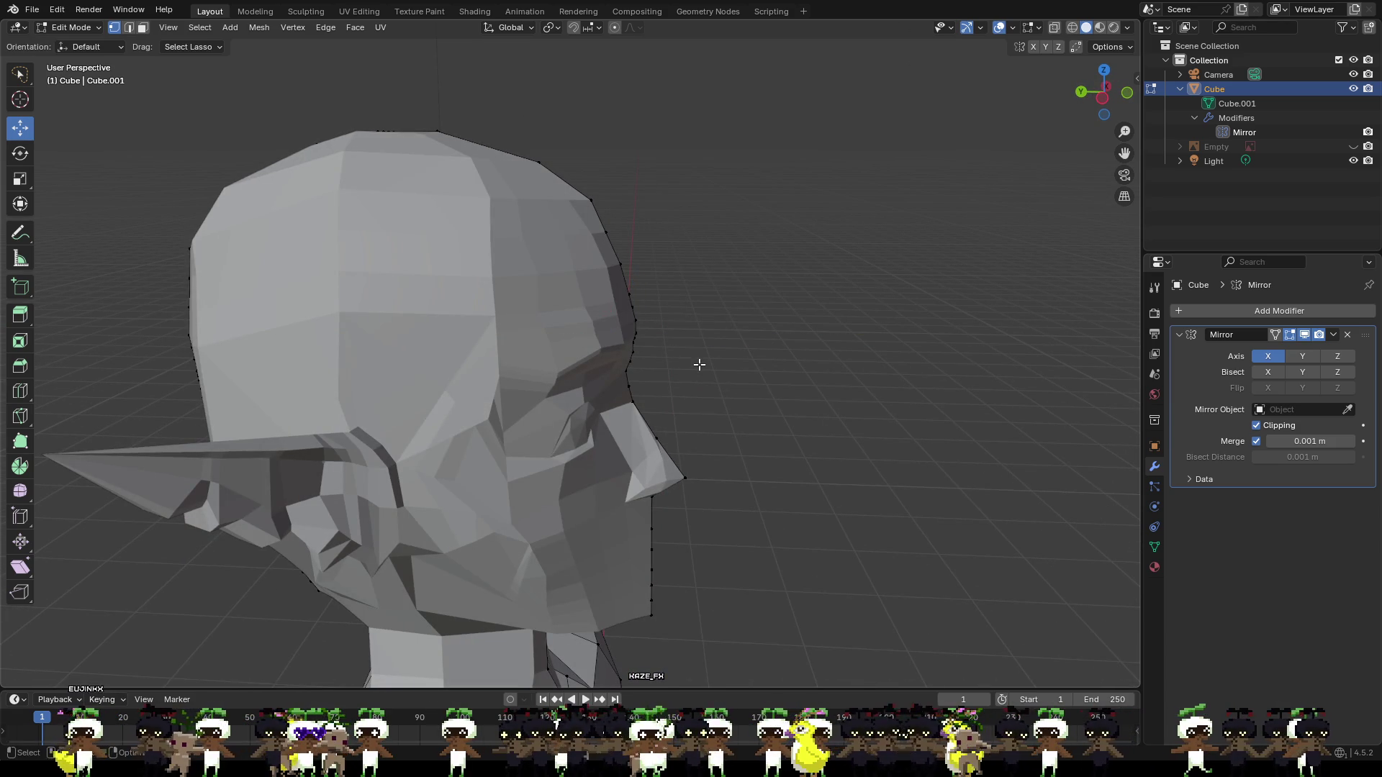
pyautogui.moveTo(697, 365); pyautogui.dragTo(684, 352, button='middle')
# Nudge a brow-edge vertex back in depth by about 0.002 m along Y.
pyautogui.click(632, 351)
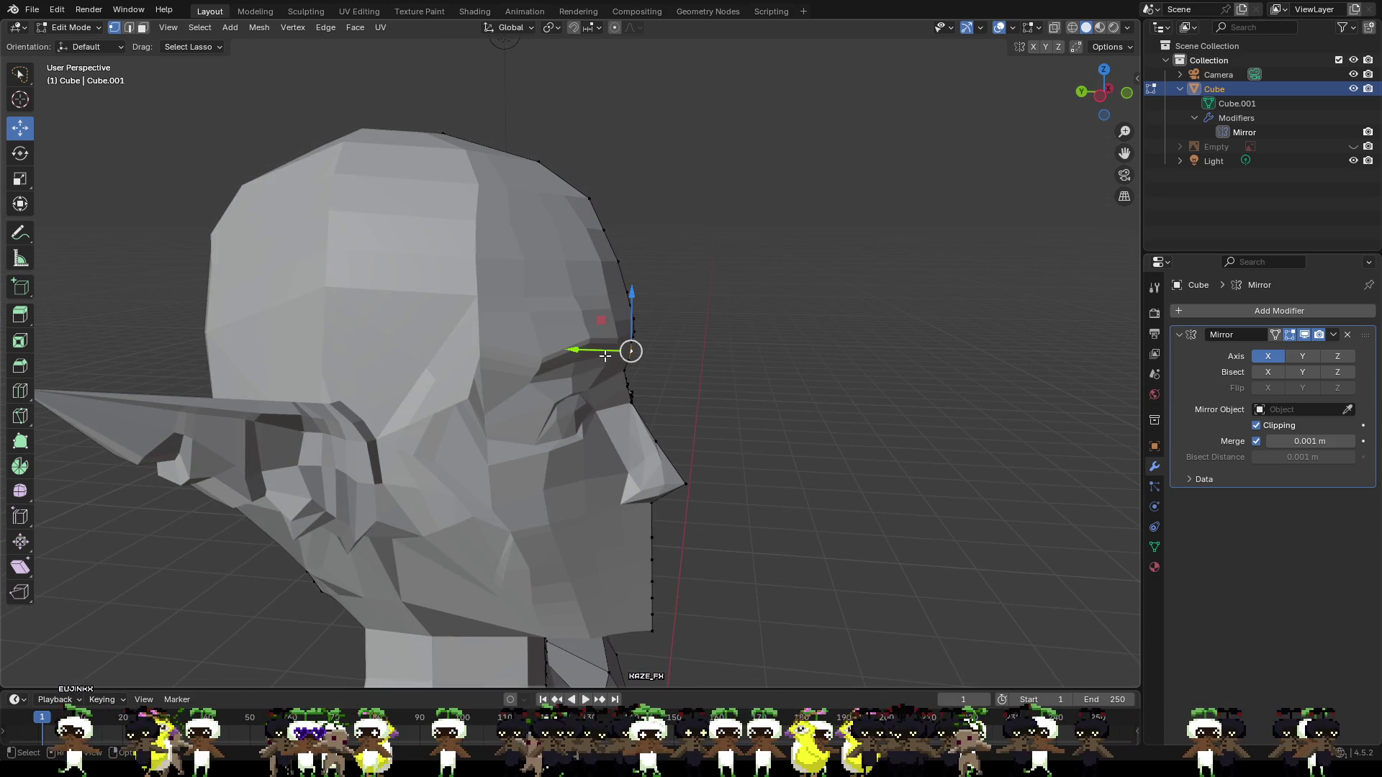
pyautogui.moveTo(603, 355); pyautogui.dragTo(612, 363)
pyautogui.click(704, 383)
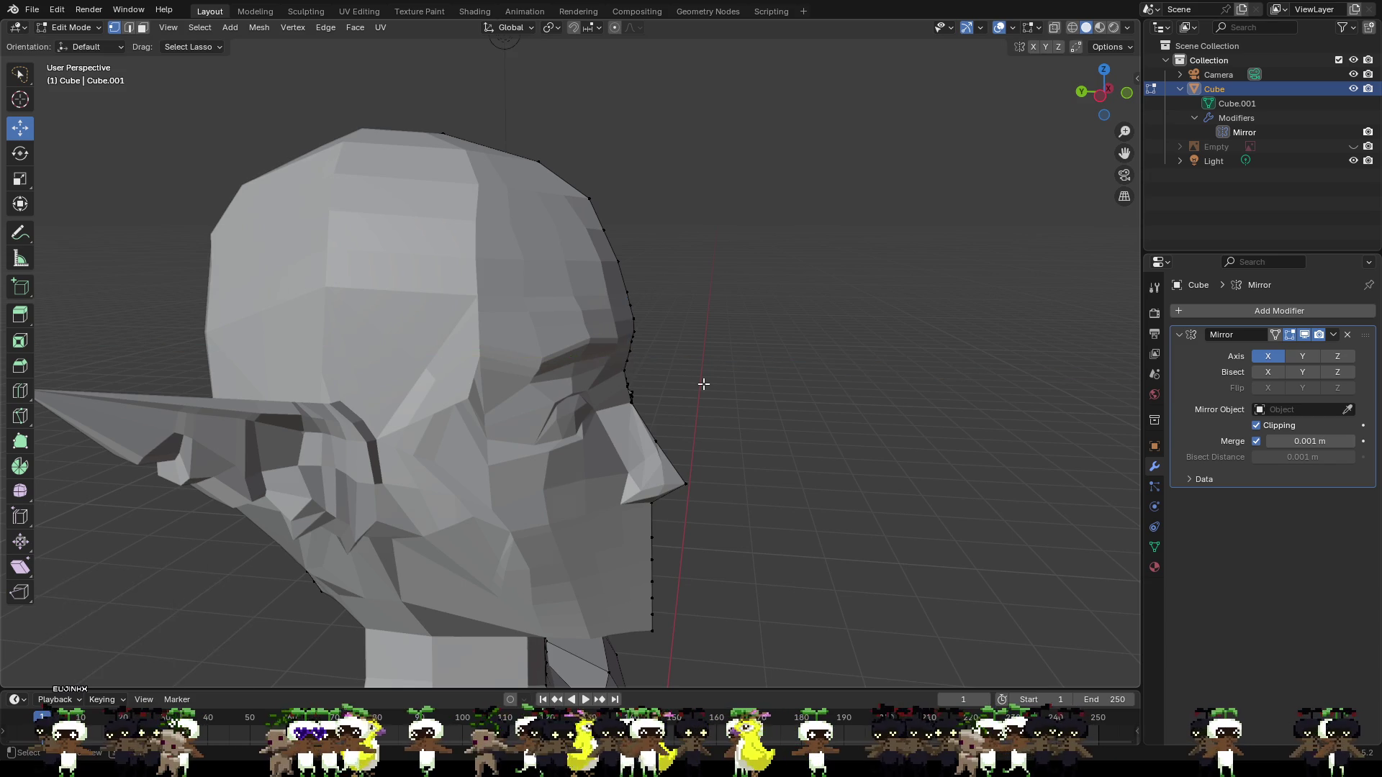
pyautogui.moveTo(703, 383)
pyautogui.mouseDown(button='middle')
pyautogui.moveTo(719, 368)
pyautogui.moveTo(697, 384)
pyautogui.moveTo(405, 379)
pyautogui.moveTo(697, 388)
pyautogui.moveTo(533, 378)
pyautogui.moveTo(727, 440)
pyautogui.moveTo(583, 433)
pyautogui.moveTo(709, 435)
pyautogui.mouseUp(button='middle')
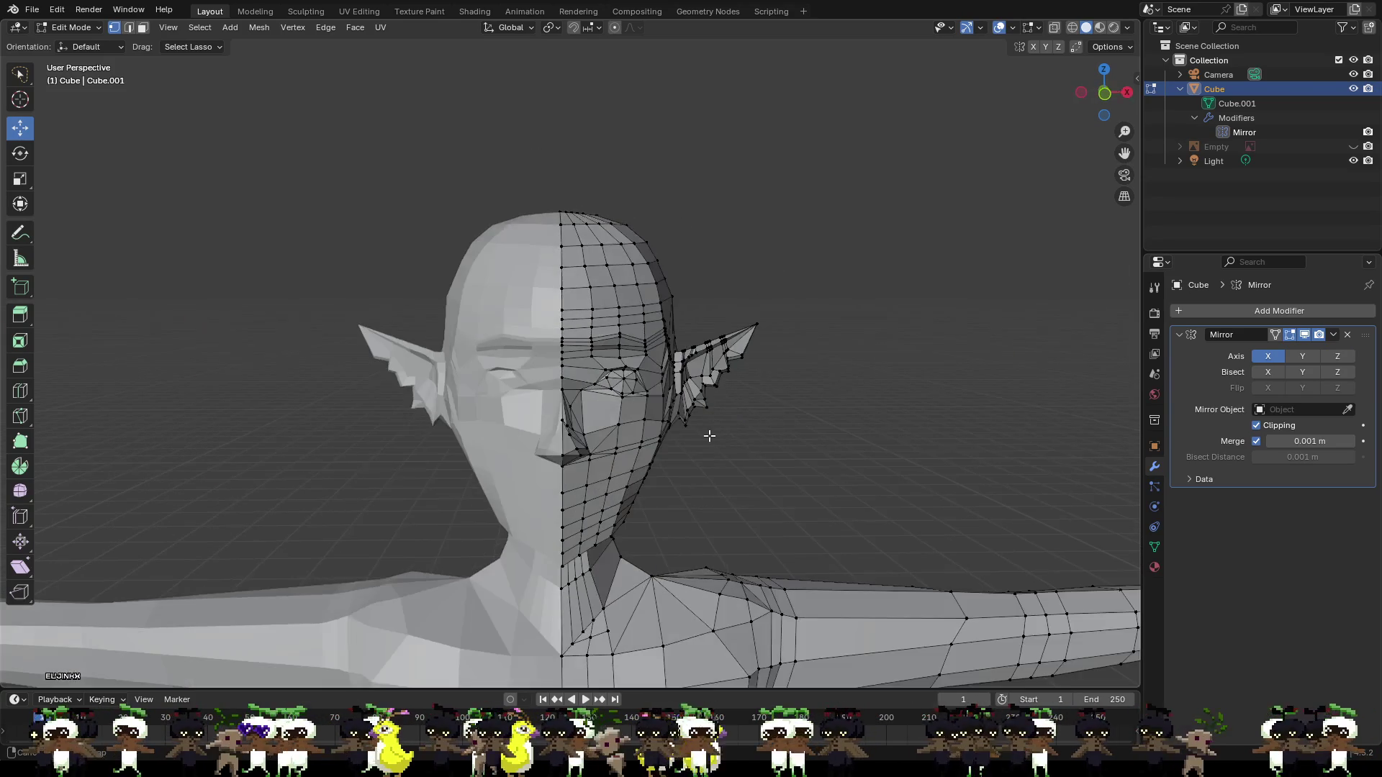
# Adjust a brow vertex slightly in depth, downward and sideways, checking side and front views.
pyautogui.scroll(5, 747, 454)
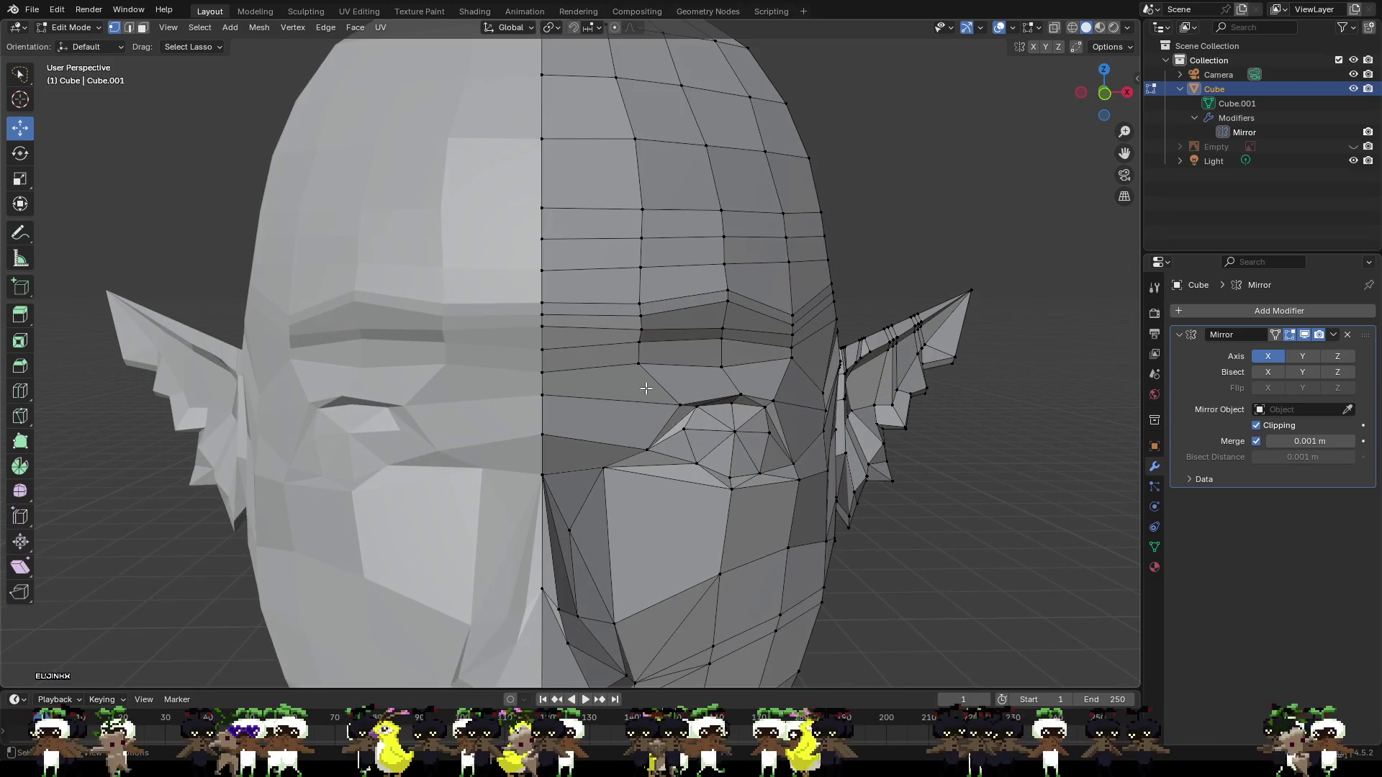
pyautogui.moveTo(646, 359); pyautogui.dragTo(738, 370, button='middle')
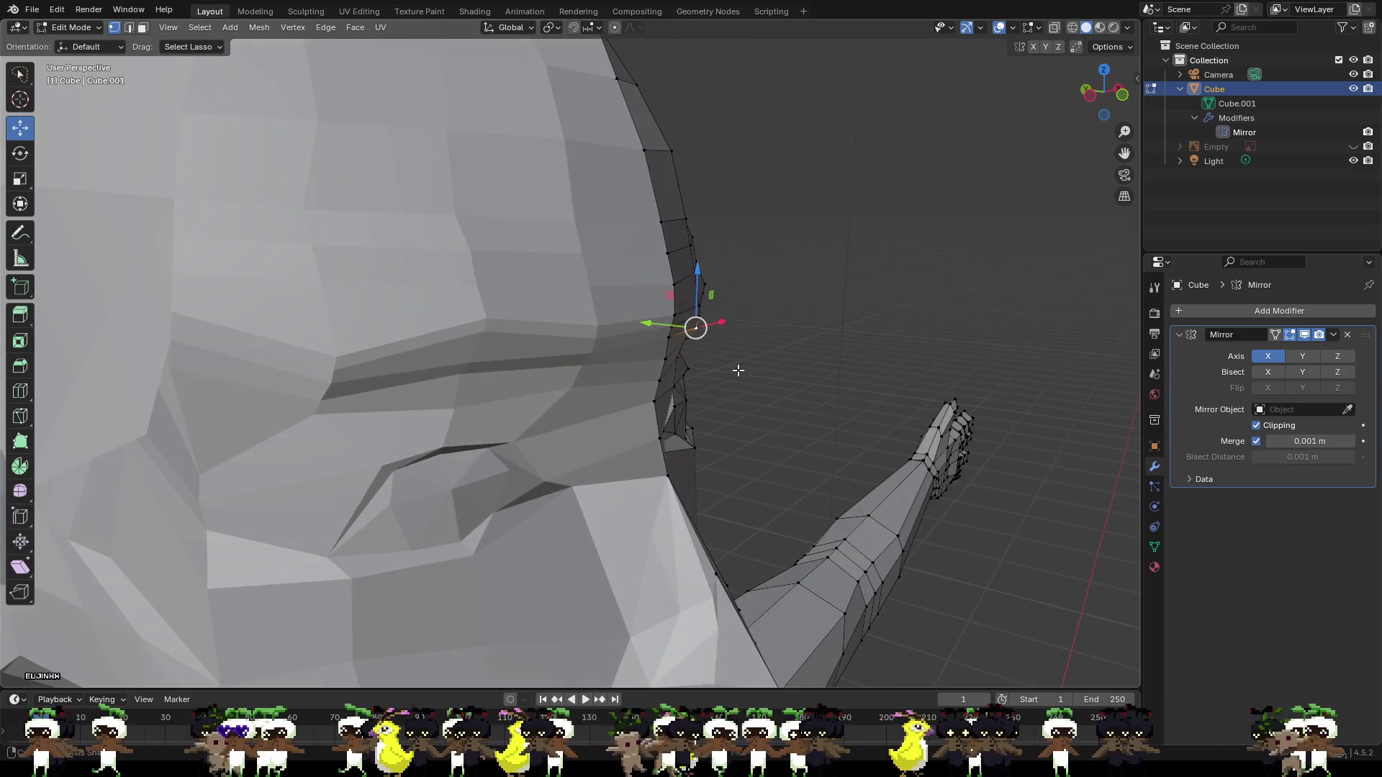
pyautogui.moveTo(680, 329); pyautogui.dragTo(672, 328)
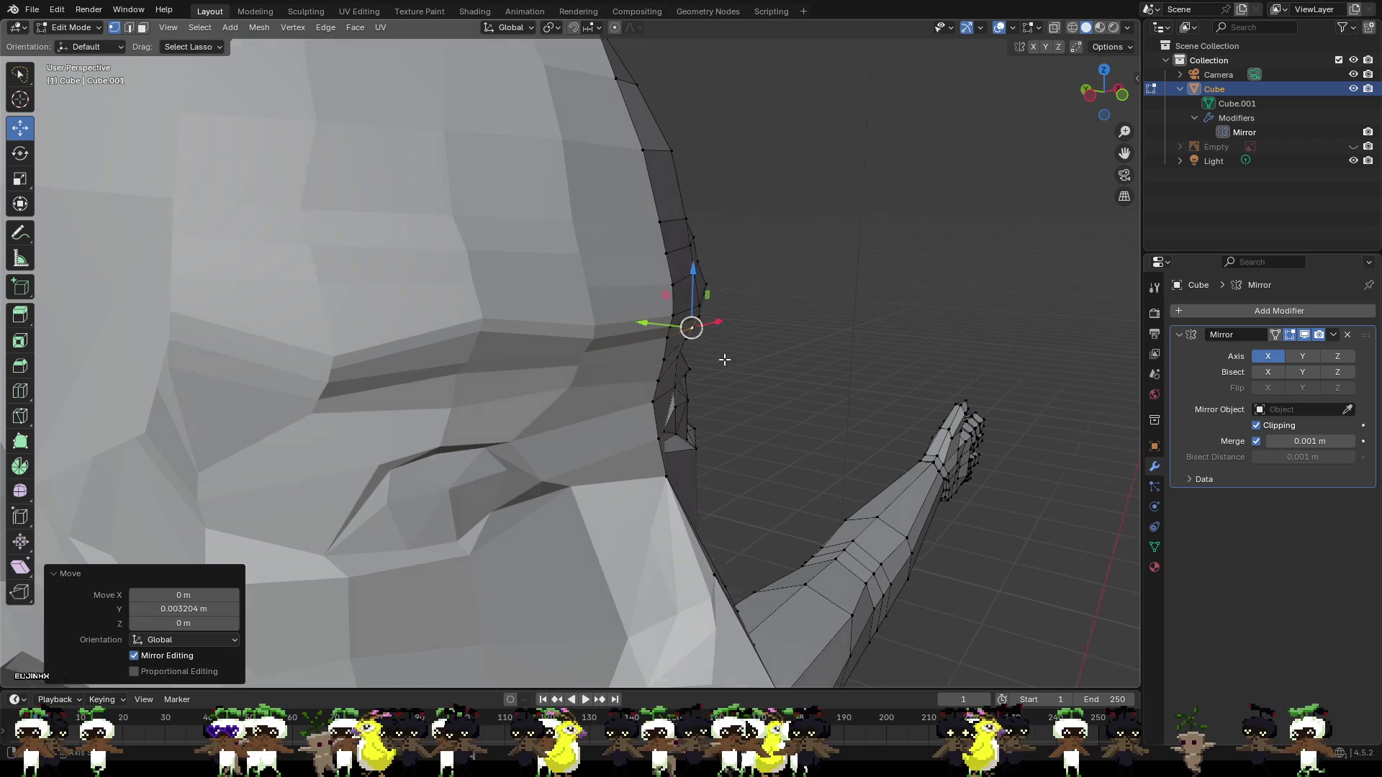
pyautogui.moveTo(671, 328); pyautogui.dragTo(584, 351, button='middle')
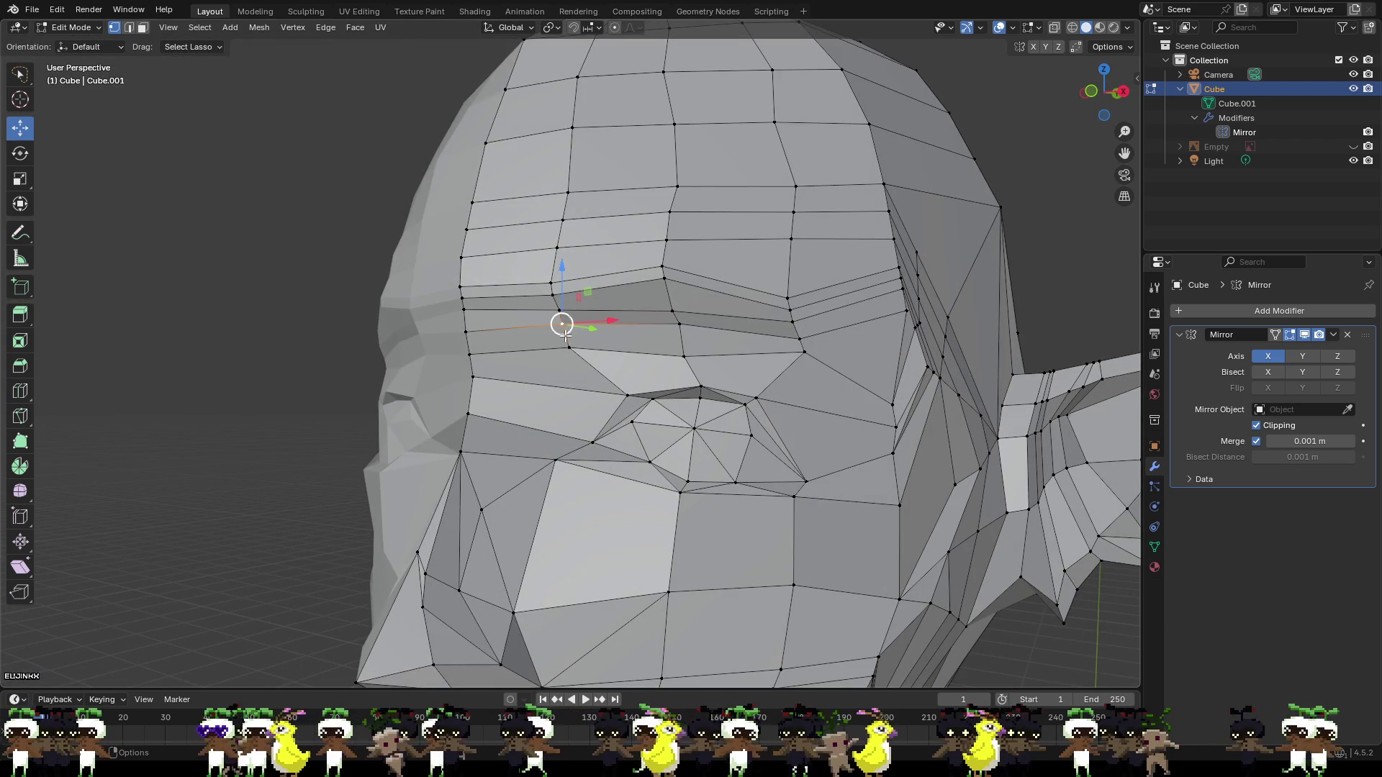
pyautogui.moveTo(562, 310); pyautogui.dragTo(623, 338)
pyautogui.moveTo(623, 337)
pyautogui.mouseDown(button='middle')
pyautogui.moveTo(691, 383)
pyautogui.moveTo(679, 354)
pyautogui.moveTo(691, 357)
pyautogui.mouseUp(button='middle')
pyautogui.moveTo(691, 357); pyautogui.dragTo(662, 349)
pyautogui.moveTo(662, 349)
pyautogui.mouseDown(button='middle')
pyautogui.moveTo(599, 401)
pyautogui.moveTo(584, 378)
pyautogui.moveTo(683, 412)
pyautogui.moveTo(707, 389)
pyautogui.mouseUp(button='middle')
# Add a midline vertex and push the brow segment 0.00634 m forward along Y.
pyautogui.keyDown('shift'); pyautogui.click(550, 354); pyautogui.keyUp('shift')
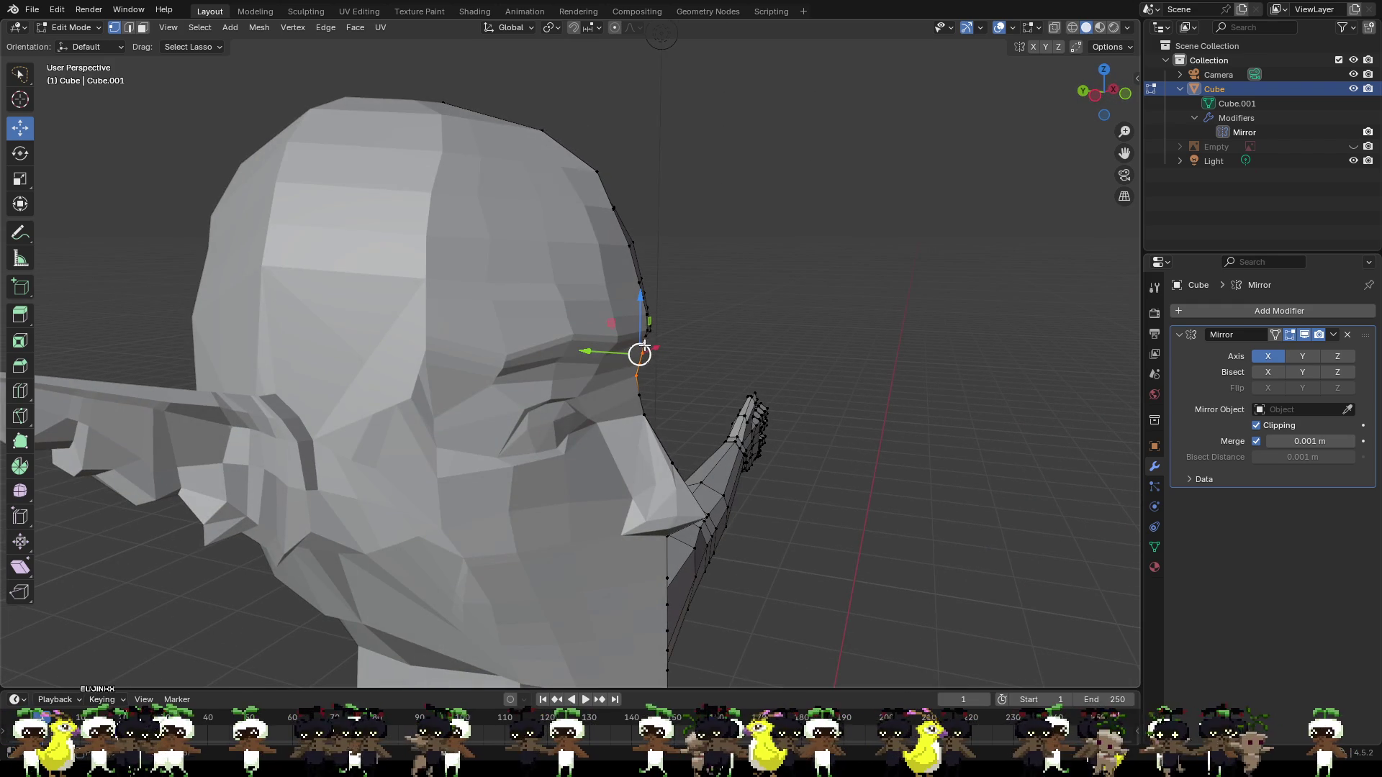
pyautogui.moveTo(641, 350); pyautogui.dragTo(707, 398)
pyautogui.moveTo(707, 398); pyautogui.dragTo(422, 379, button='middle')
# Move the selected nose vertices, then a brow vertex, along the Y axis.
pyautogui.press('g')
pyautogui.press('y')
pyautogui.click(509, 393)
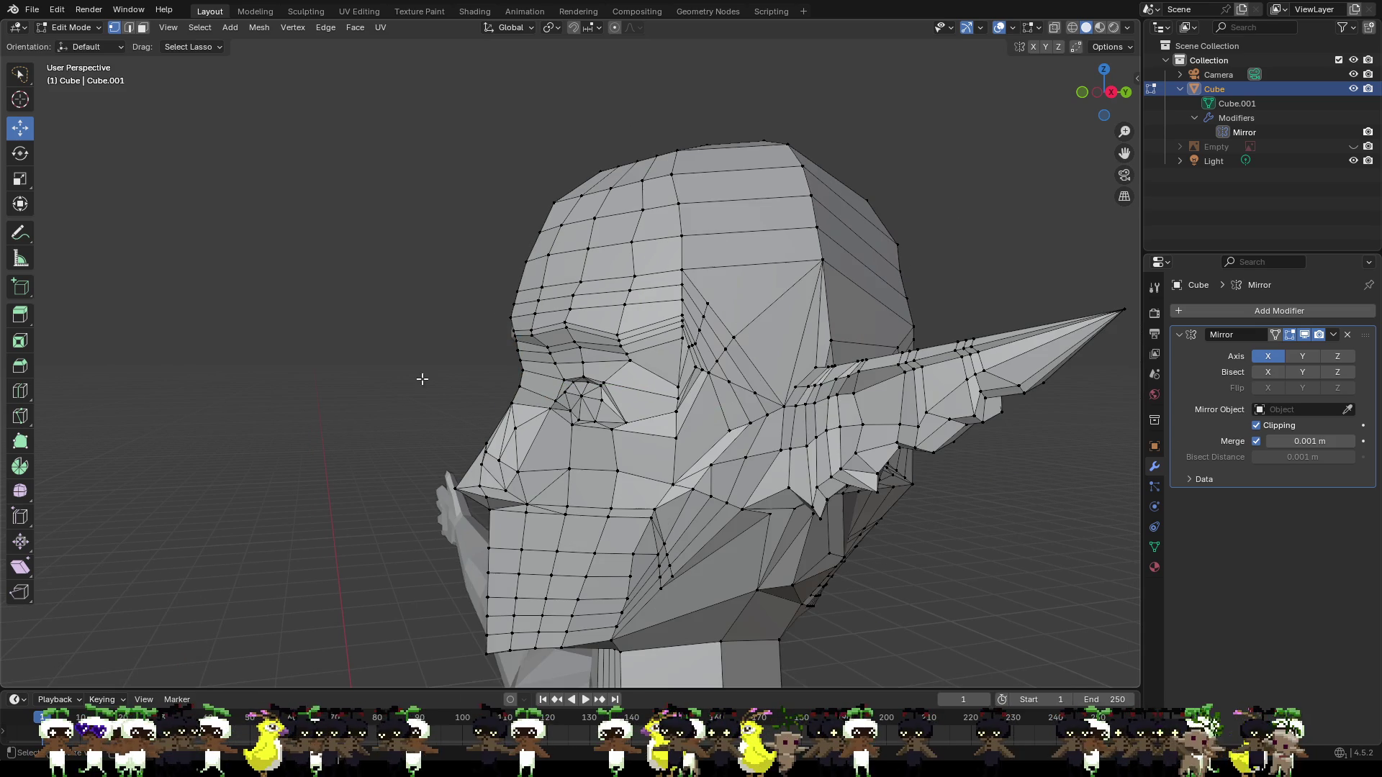
pyautogui.click(517, 336)
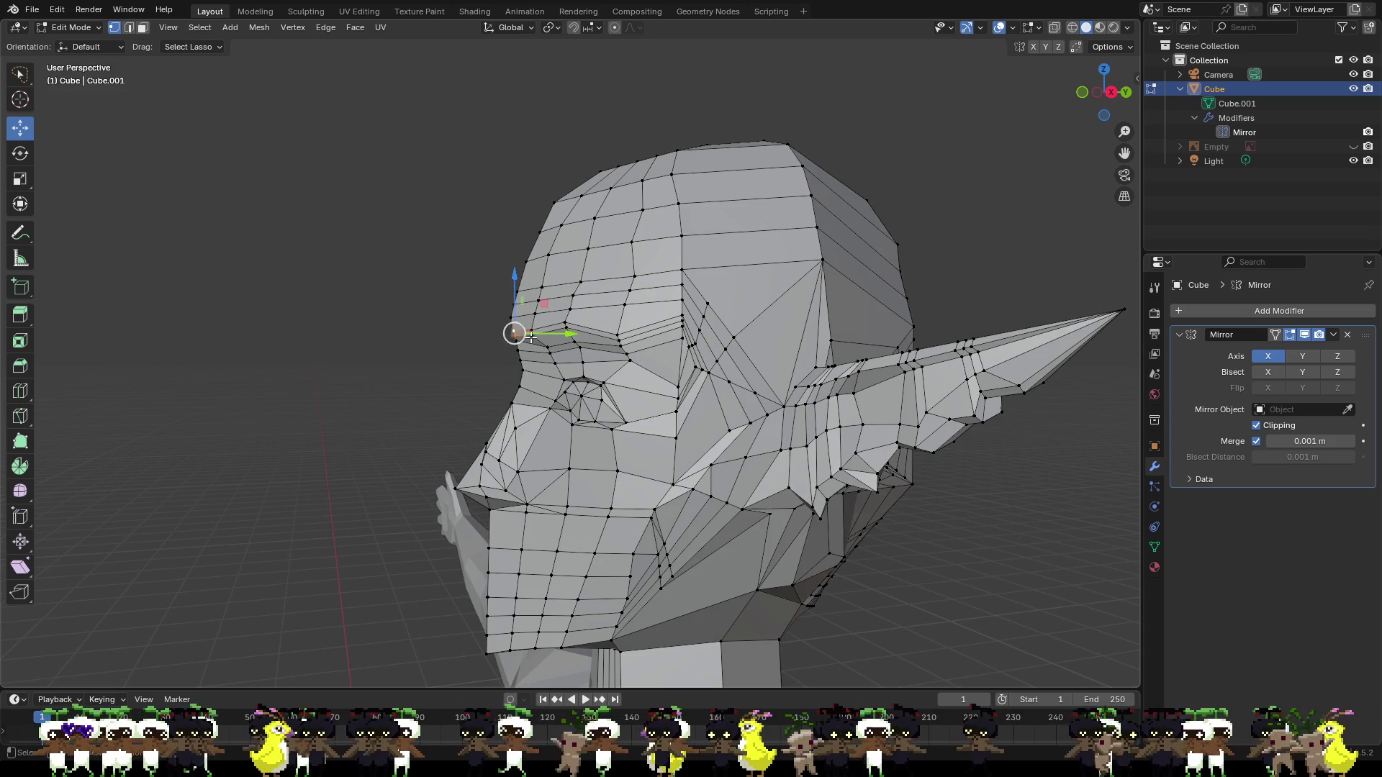
pyautogui.press('g')
pyautogui.press('y')
pyautogui.click(448, 364)
pyautogui.moveTo(448, 365)
pyautogui.mouseDown(button='middle')
pyautogui.moveTo(675, 388)
pyautogui.moveTo(753, 348)
pyautogui.mouseUp(button='middle')
# Nudge a brow-profile vertex in depth twice from the front view.
pyautogui.scroll(8, 675, 389)
pyautogui.click(689, 330)
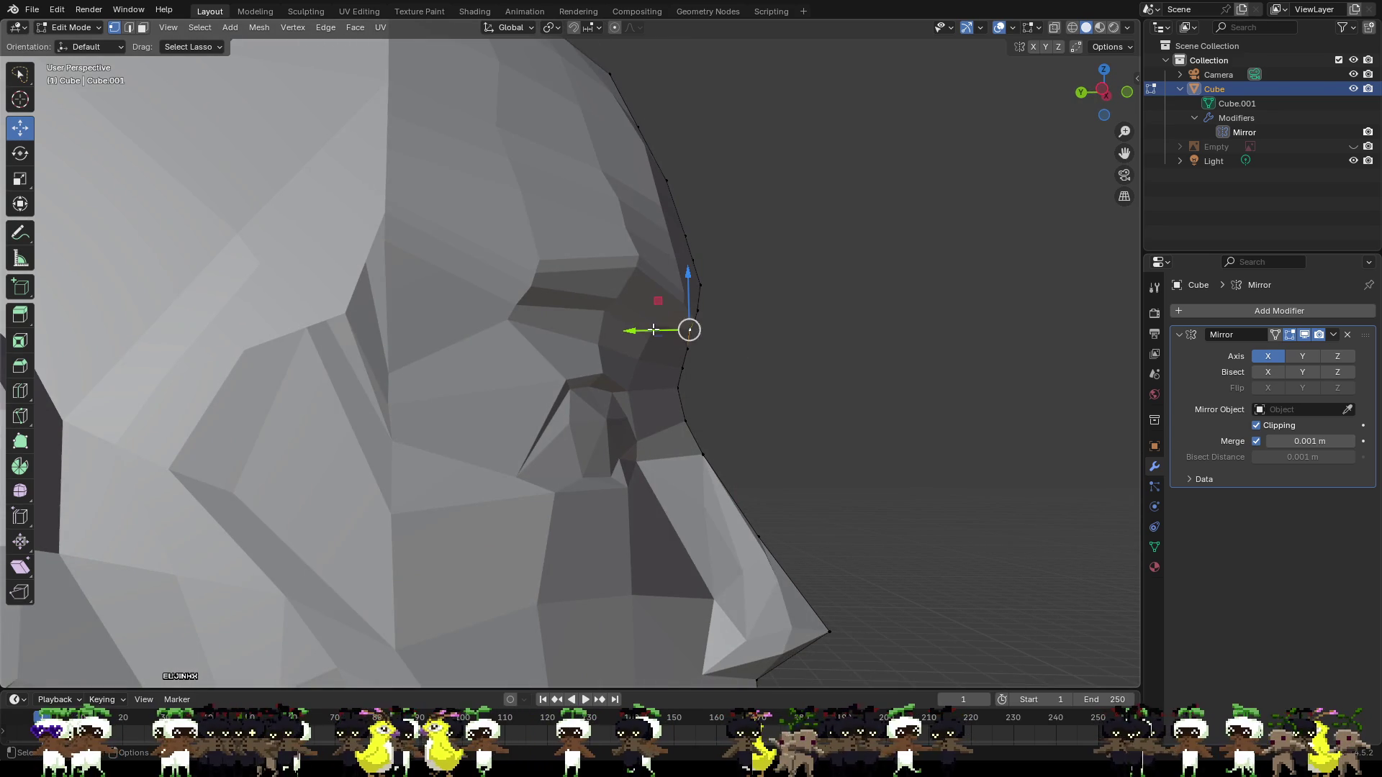
pyautogui.moveTo(652, 329); pyautogui.dragTo(646, 286)
pyautogui.click(749, 364)
pyautogui.click(701, 283)
pyautogui.moveTo(731, 321)
pyautogui.mouseDown(button='middle')
pyautogui.moveTo(731, 400)
pyautogui.moveTo(739, 388)
pyautogui.mouseUp(button='middle')
pyautogui.click(740, 388)
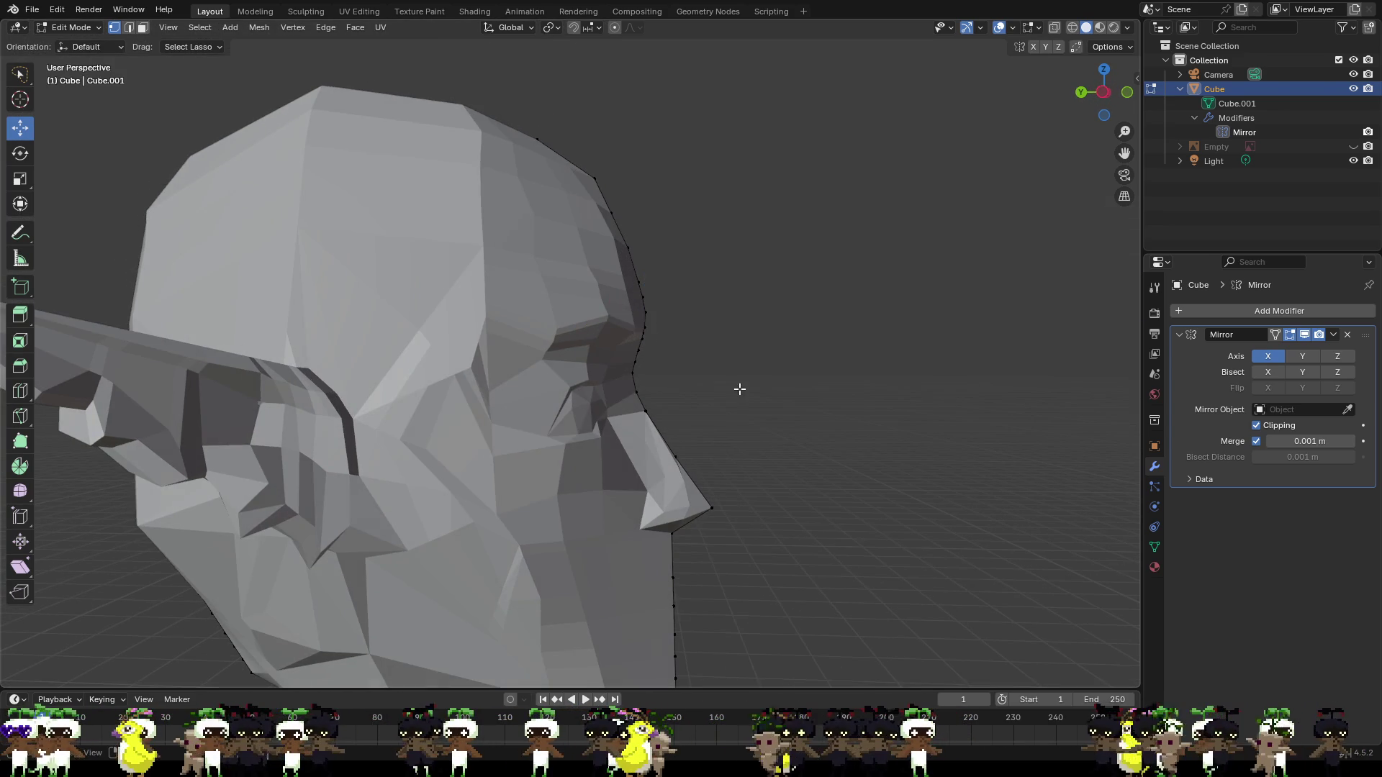
pyautogui.moveTo(815, 416)
pyautogui.mouseDown(button='middle')
pyautogui.moveTo(722, 404)
pyautogui.moveTo(516, 412)
pyautogui.moveTo(612, 364)
pyautogui.mouseUp(button='middle')
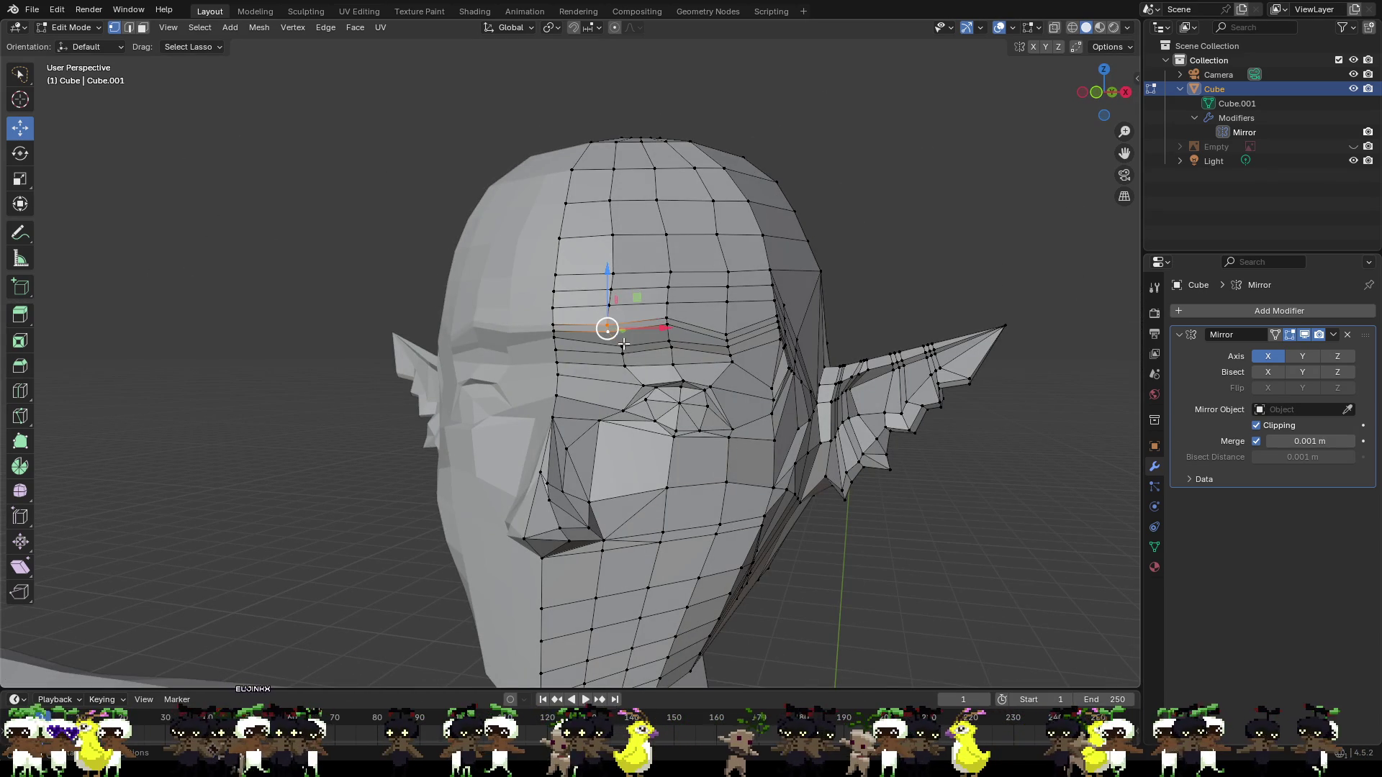
# Lower a temple vertex slightly, then shift it sideways and in depth.
pyautogui.moveTo(607, 311); pyautogui.dragTo(673, 340)
pyautogui.moveTo(619, 333); pyautogui.dragTo(509, 339, button='middle')
pyautogui.moveTo(565, 340)
pyautogui.mouseDown()
pyautogui.moveTo(512, 302)
pyautogui.moveTo(545, 327)
pyautogui.mouseUp()
pyautogui.click(501, 328)
pyautogui.moveTo(545, 328); pyautogui.dragTo(642, 334, button='middle')
# Shift another temple vertex toward the centre and along the depth axis.
pyautogui.click(640, 337)
pyautogui.moveTo(672, 337); pyautogui.dragTo(666, 338)
pyautogui.moveTo(638, 354); pyautogui.dragTo(645, 340, button='middle')
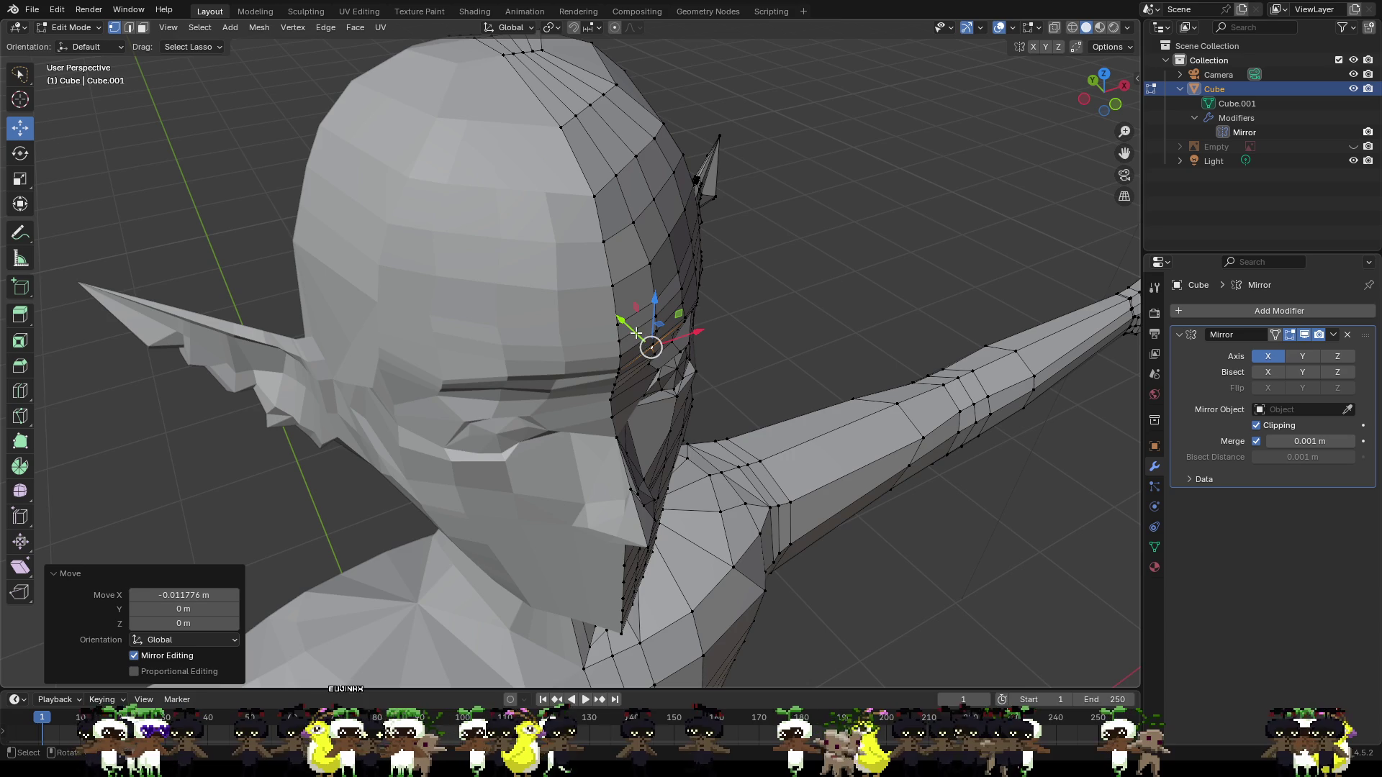
pyautogui.moveTo(636, 333); pyautogui.dragTo(648, 345)
pyautogui.click(749, 373)
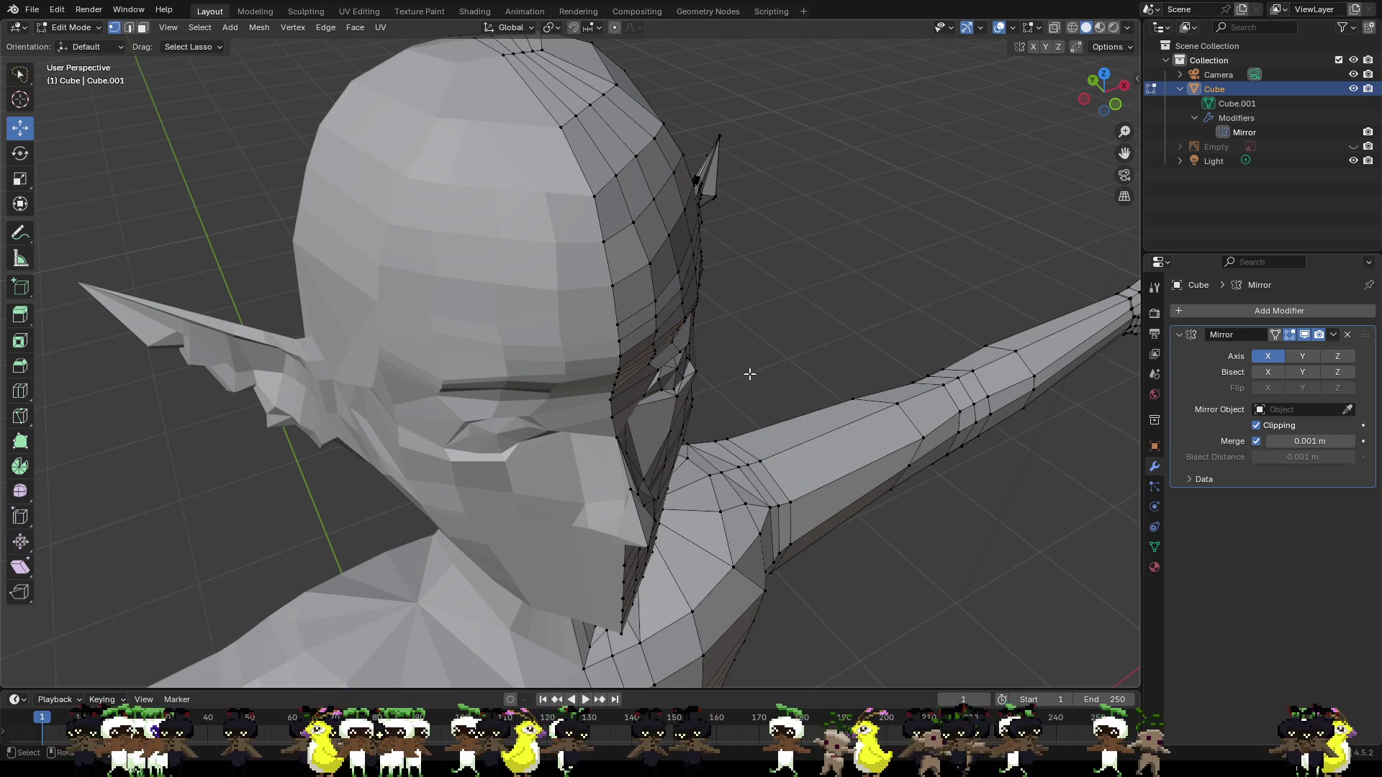
pyautogui.moveTo(749, 374)
pyautogui.mouseDown(button='middle')
pyautogui.moveTo(626, 364)
pyautogui.moveTo(721, 344)
pyautogui.mouseUp(button='middle')
# Lower the brow vertex beside the ear along Z and push it along Y.
pyautogui.click(778, 313)
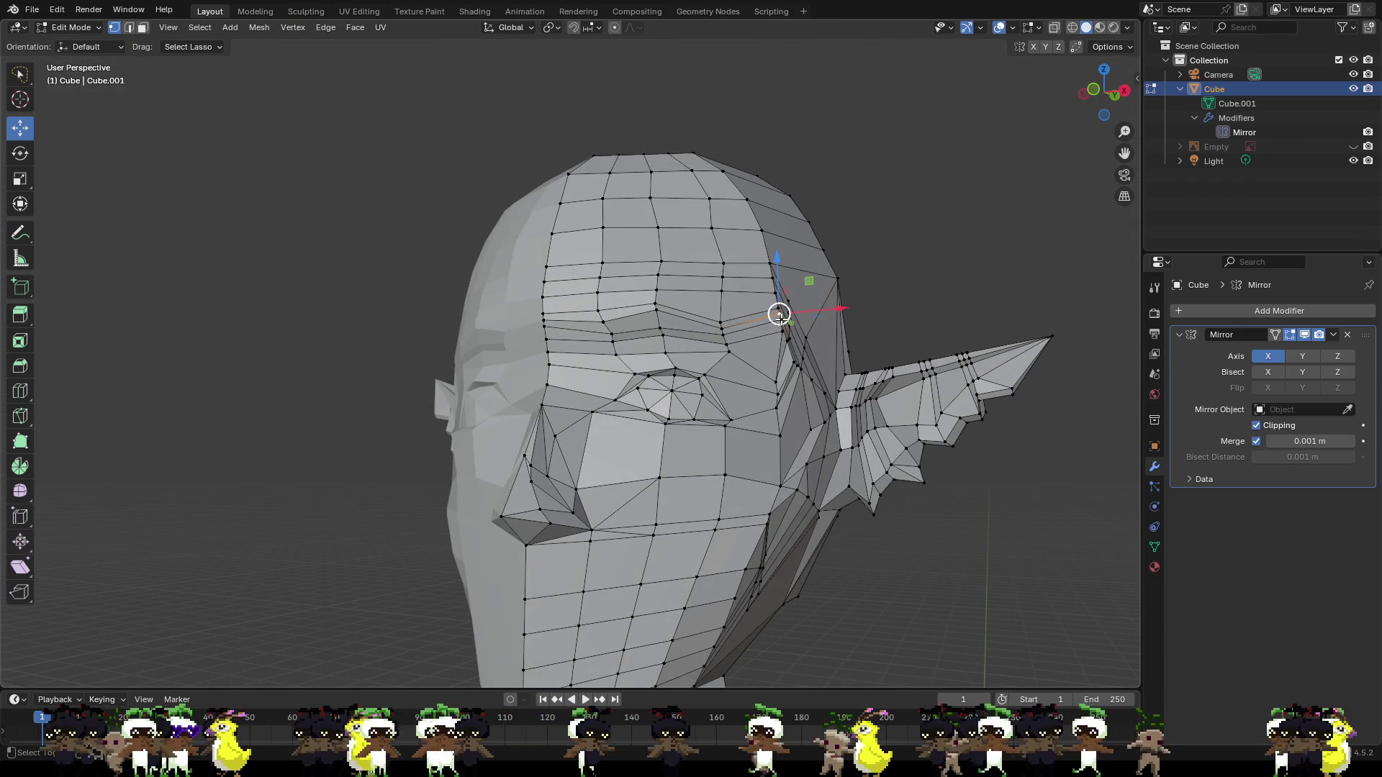
pyautogui.press('g')
pyautogui.press('z')
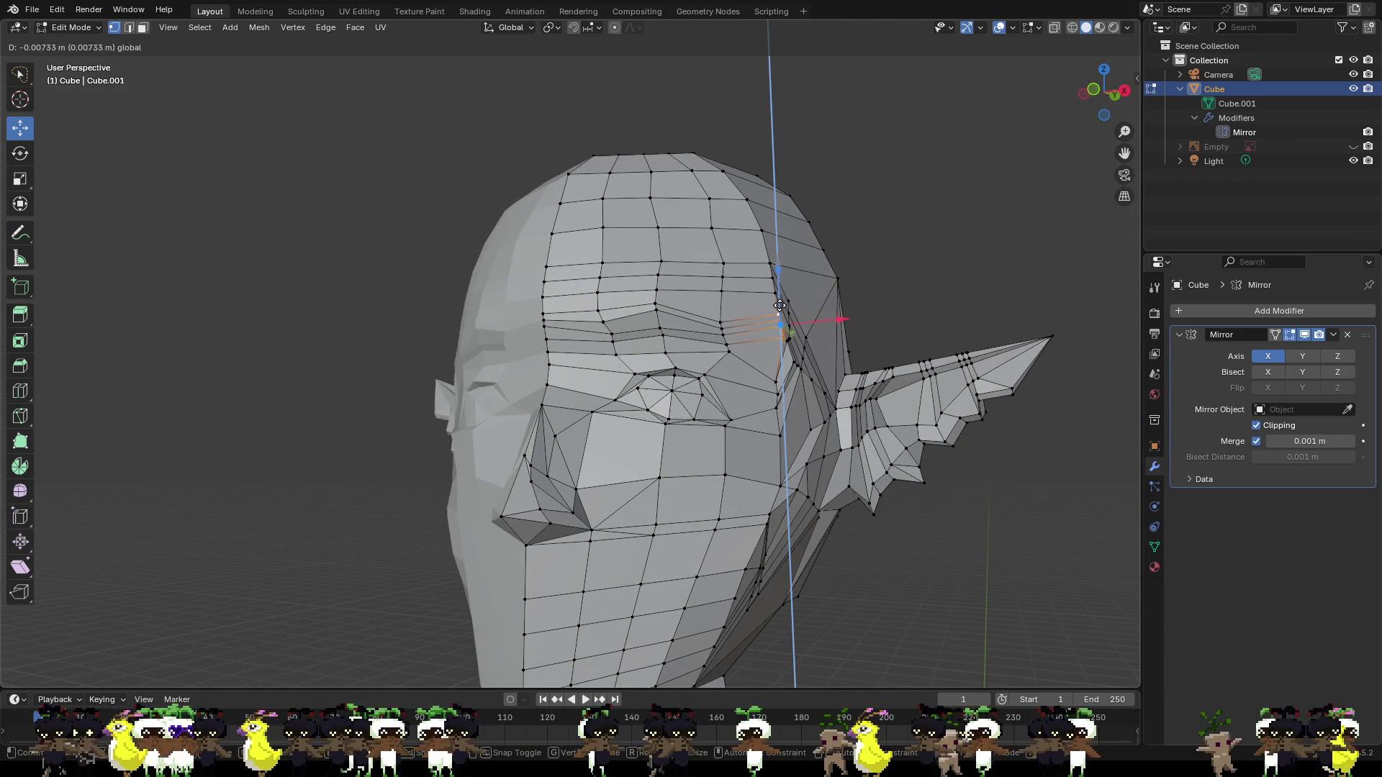
pyautogui.click(780, 308)
pyautogui.moveTo(780, 308)
pyautogui.mouseDown(button='middle')
pyautogui.moveTo(683, 392)
pyautogui.moveTo(788, 380)
pyautogui.mouseUp(button='middle')
pyautogui.press('g')
pyautogui.press('y')
pyautogui.click(628, 389)
# Lower that vertex further with two more Z-constrained moves.
pyautogui.press('g')
pyautogui.press('z')
pyautogui.click(628, 385)
pyautogui.press('g')
pyautogui.press('z')
pyautogui.click(790, 379)
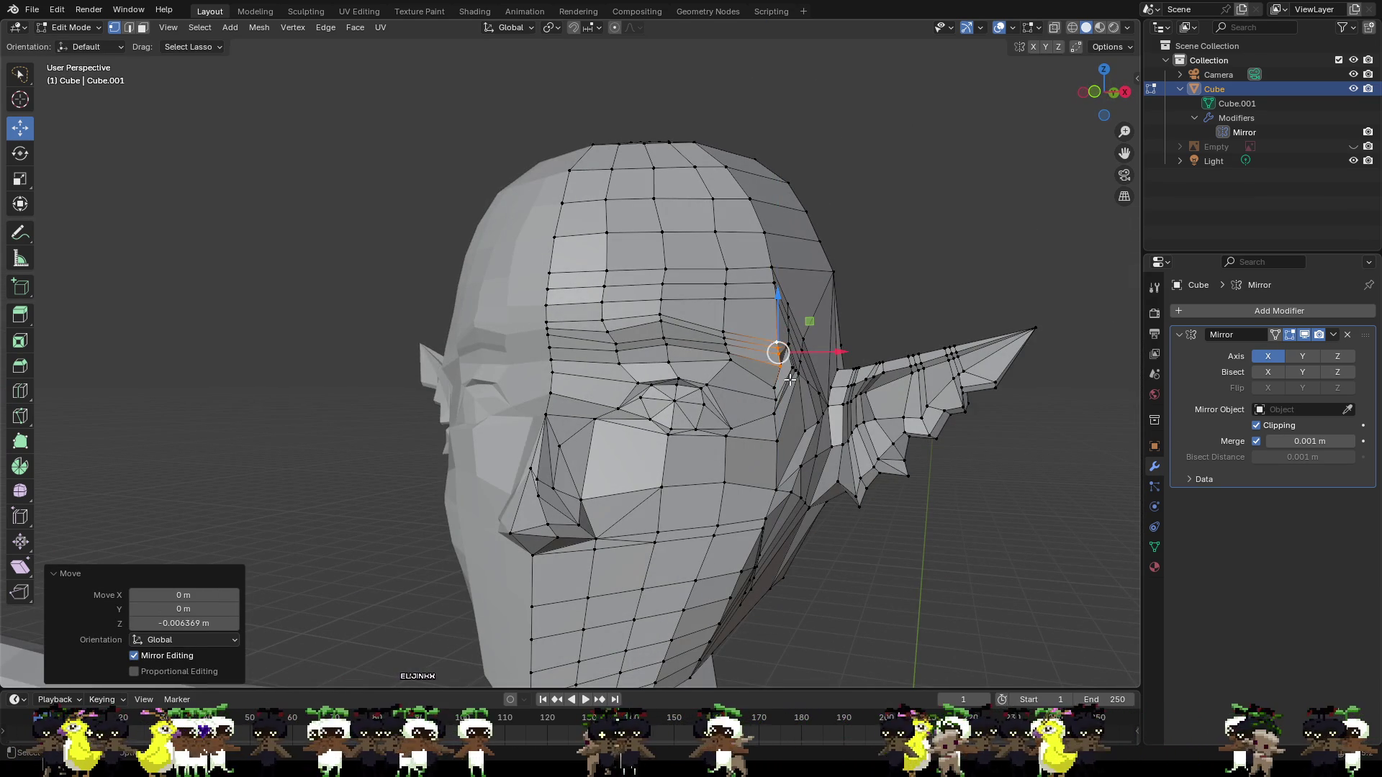
# Shift the neighbouring vertex just below sideways along X.
pyautogui.click(785, 370)
pyautogui.press('g')
pyautogui.press('x')
pyautogui.click(801, 368)
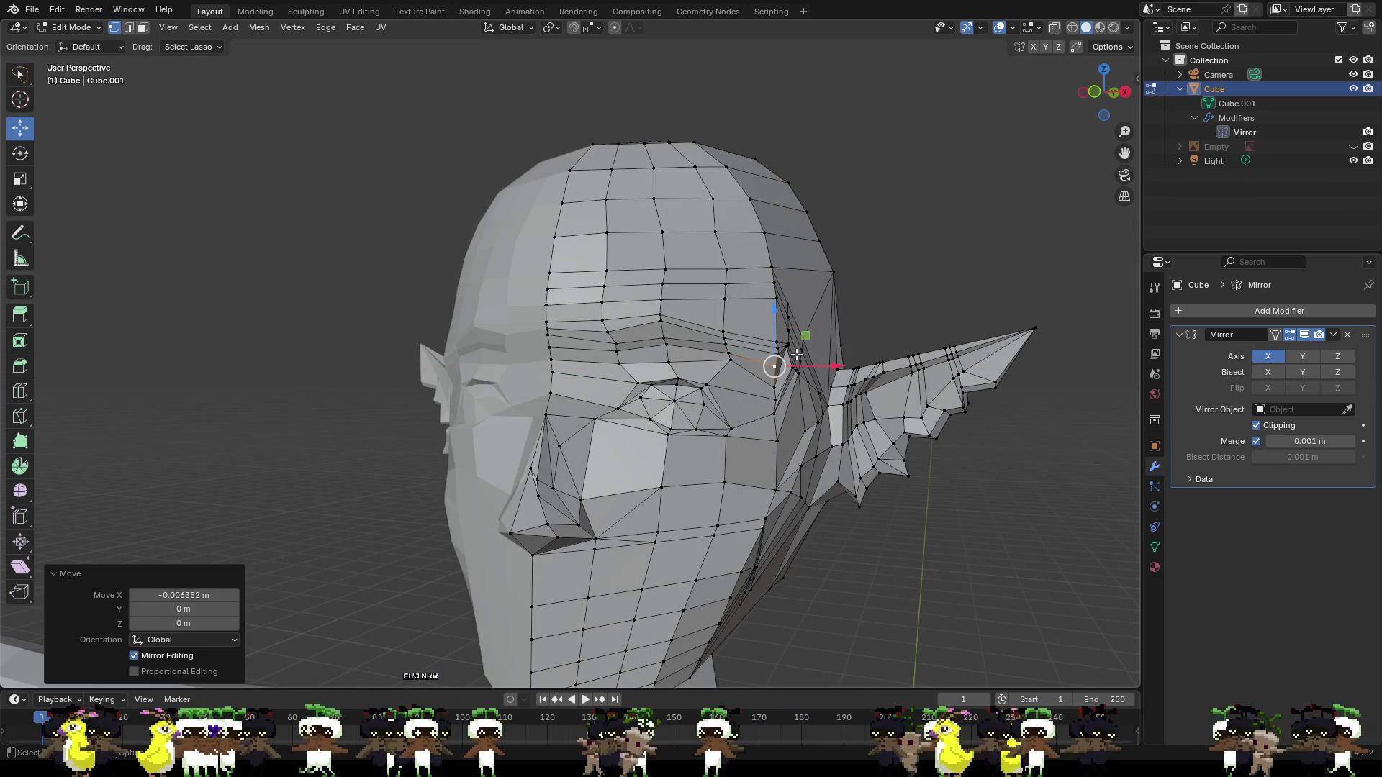
pyautogui.click(789, 345)
# Frame the head in side profile and select the jaw-corner vertex.
pyautogui.scroll(-5, 791, 352)
pyautogui.moveTo(790, 352)
pyautogui.mouseDown(button='middle')
pyautogui.moveTo(746, 516)
pyautogui.moveTo(823, 518)
pyautogui.moveTo(737, 497)
pyautogui.mouseUp(button='middle')
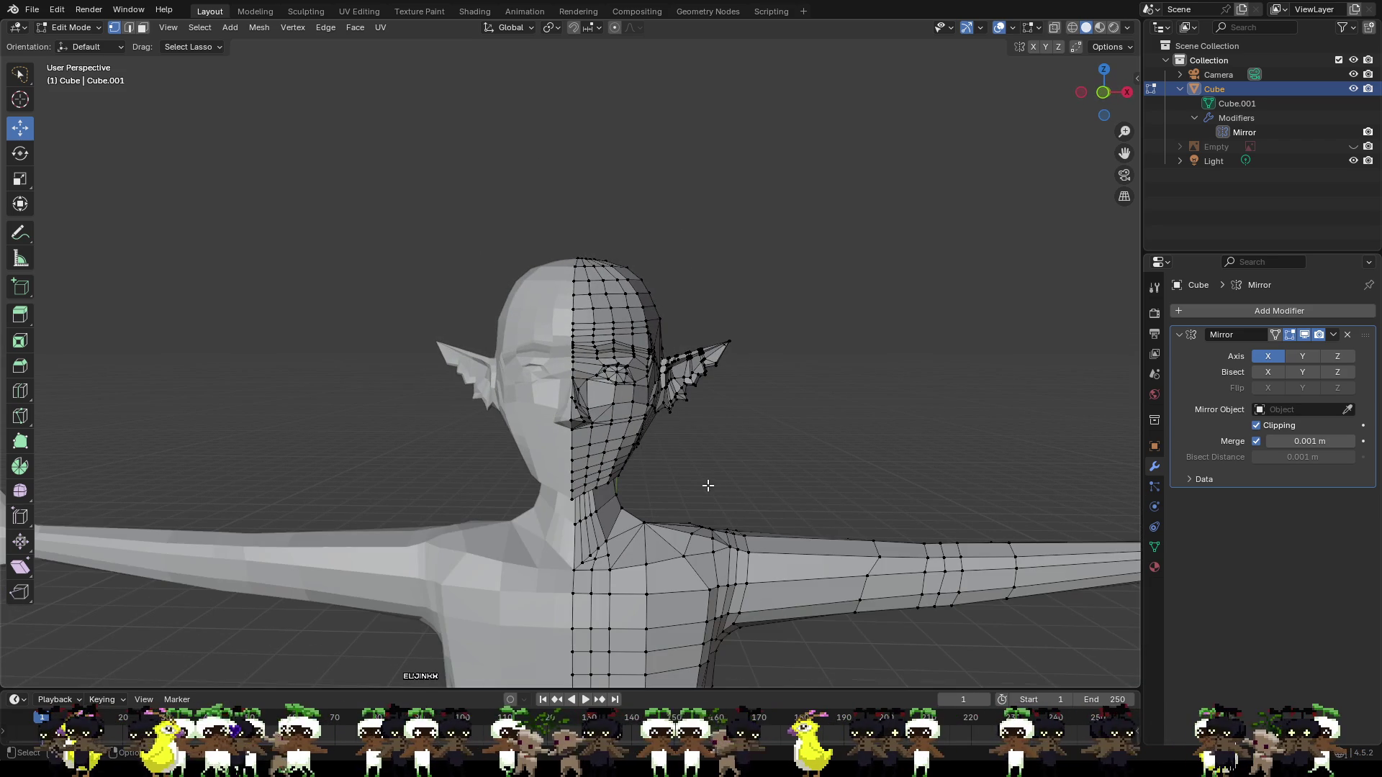
pyautogui.scroll(4, 703, 484)
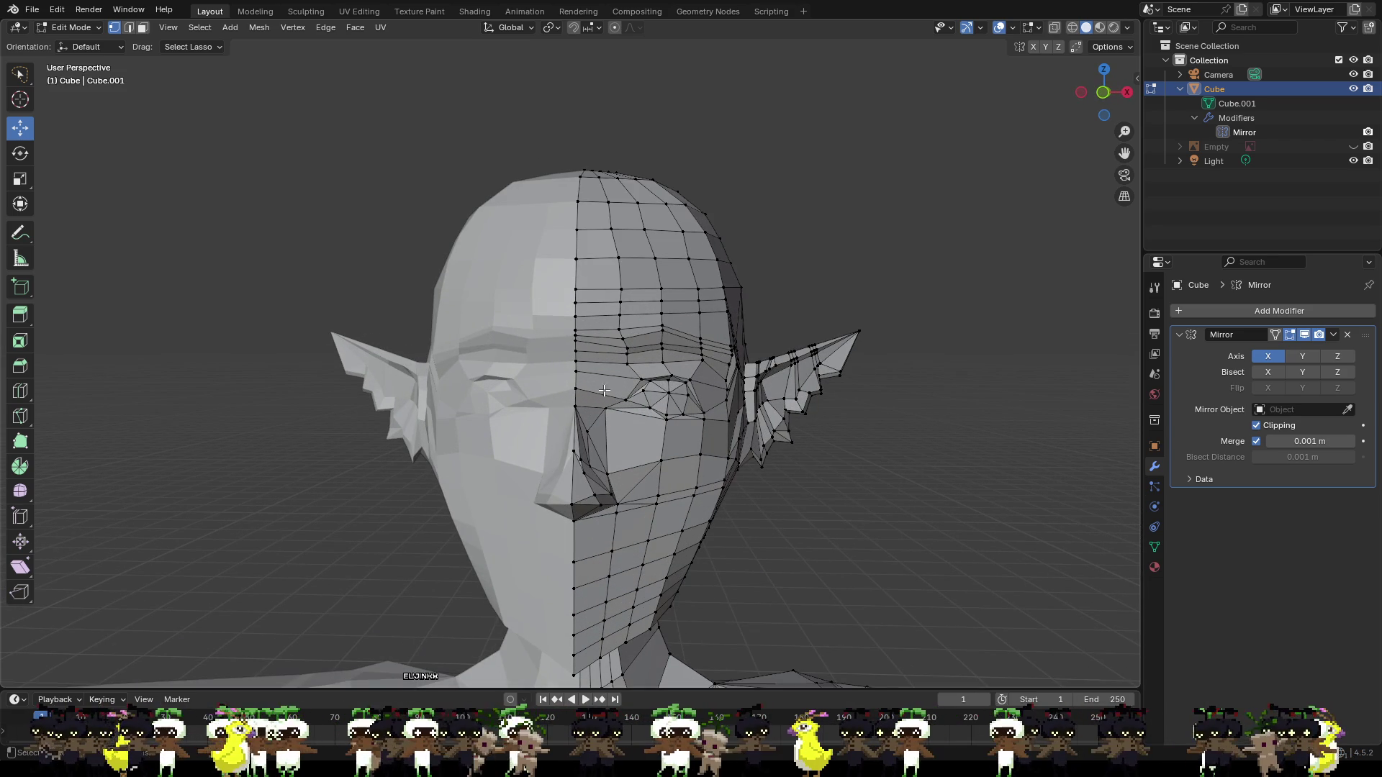
pyautogui.scroll(5, 713, 504)
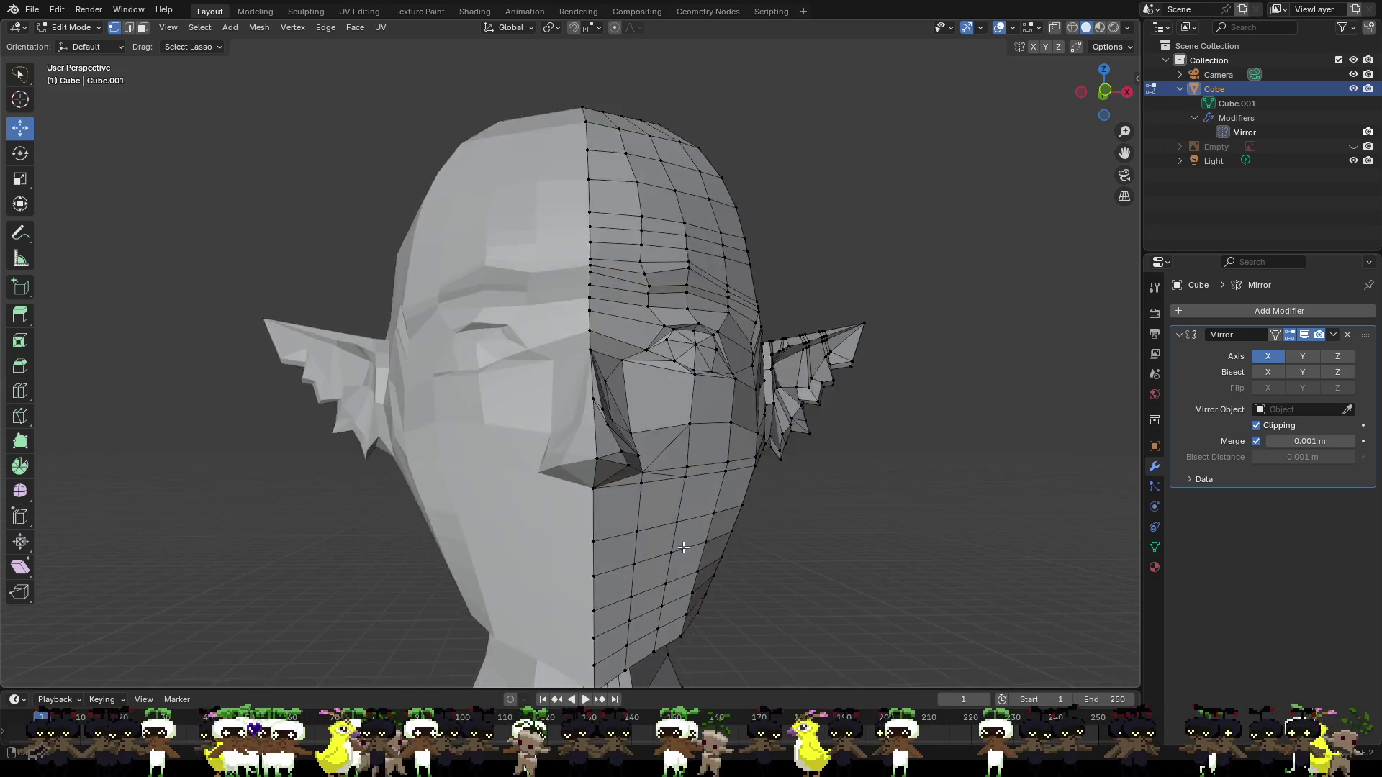
pyautogui.moveTo(691, 388)
pyautogui.mouseDown(button='middle')
pyautogui.moveTo(532, 409)
pyautogui.moveTo(494, 459)
pyautogui.mouseUp(button='middle')
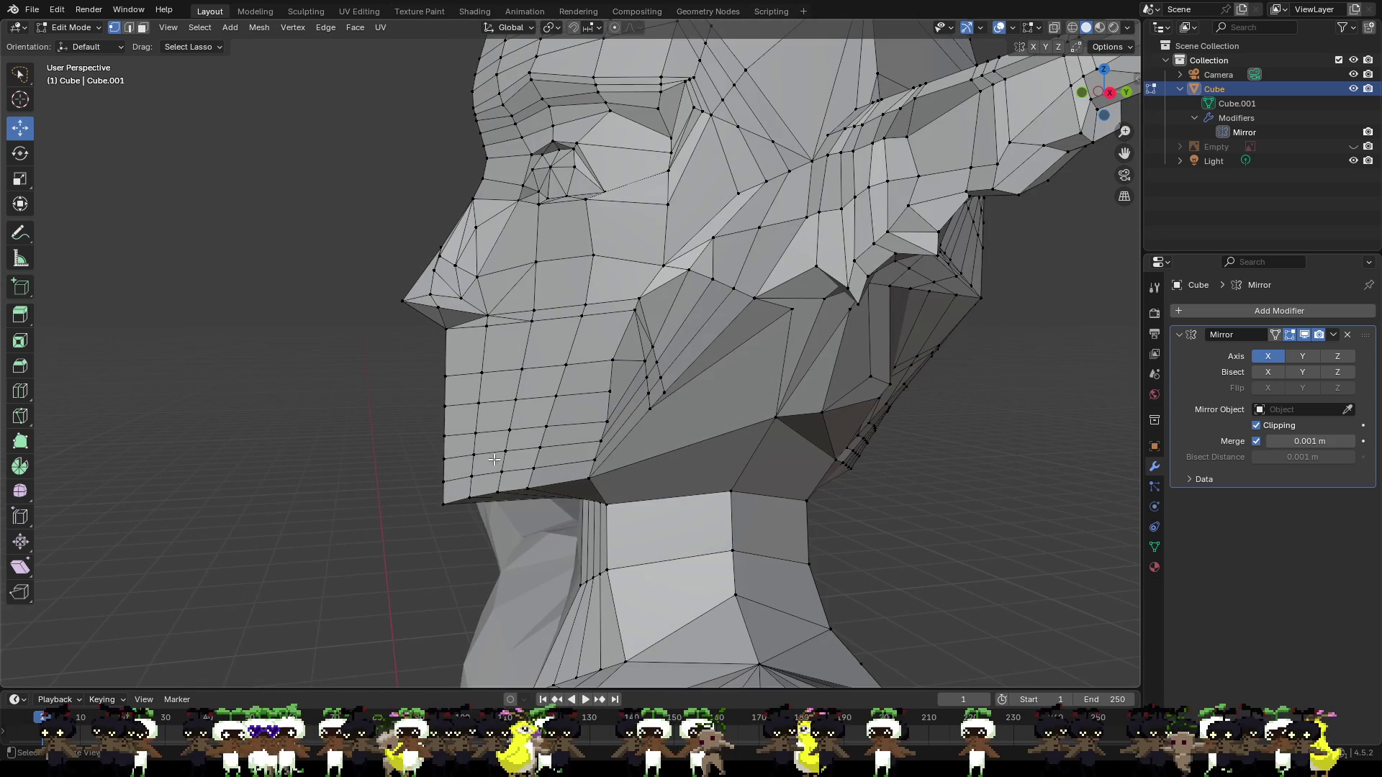
pyautogui.click(447, 506)
pyautogui.moveTo(447, 506)
pyautogui.mouseDown(button='middle')
pyautogui.moveTo(468, 386)
pyautogui.moveTo(608, 400)
pyautogui.moveTo(450, 443)
pyautogui.moveTo(436, 486)
pyautogui.mouseUp(button='middle')
# Shift the jaw vertices along Y in three moves, the jawline about 0.01749 m.
pyautogui.press('g')
pyautogui.press('y')
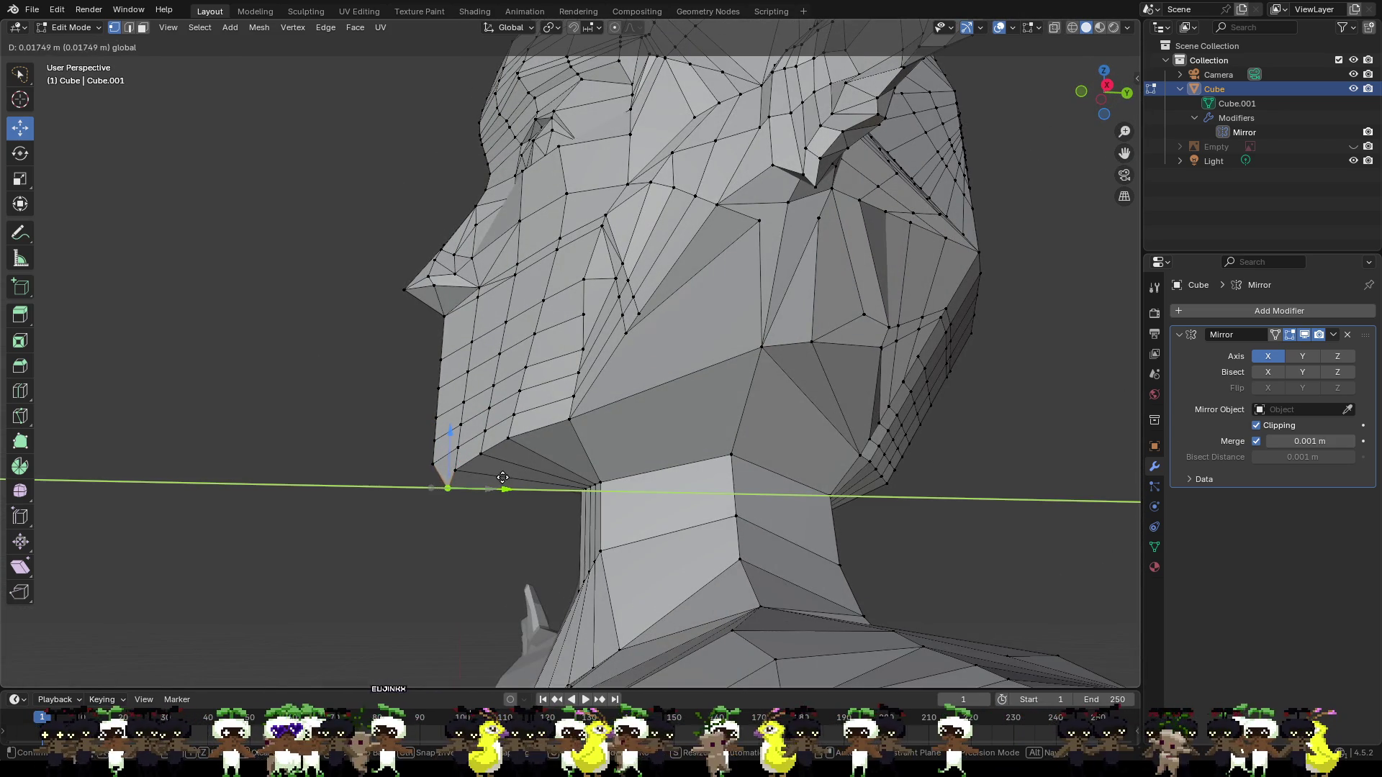
pyautogui.click(503, 477)
pyautogui.click(480, 454)
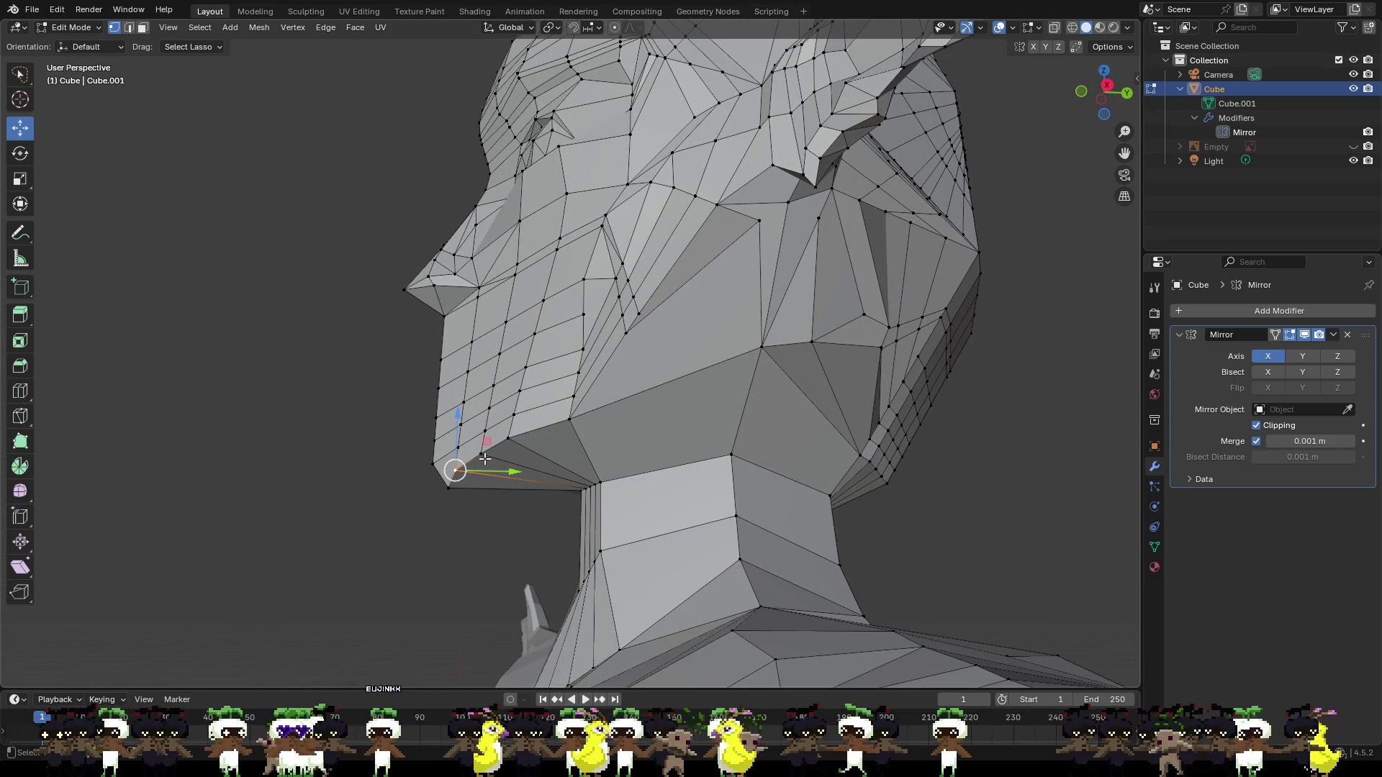
pyautogui.press('g')
pyautogui.press('y')
pyautogui.click(526, 467)
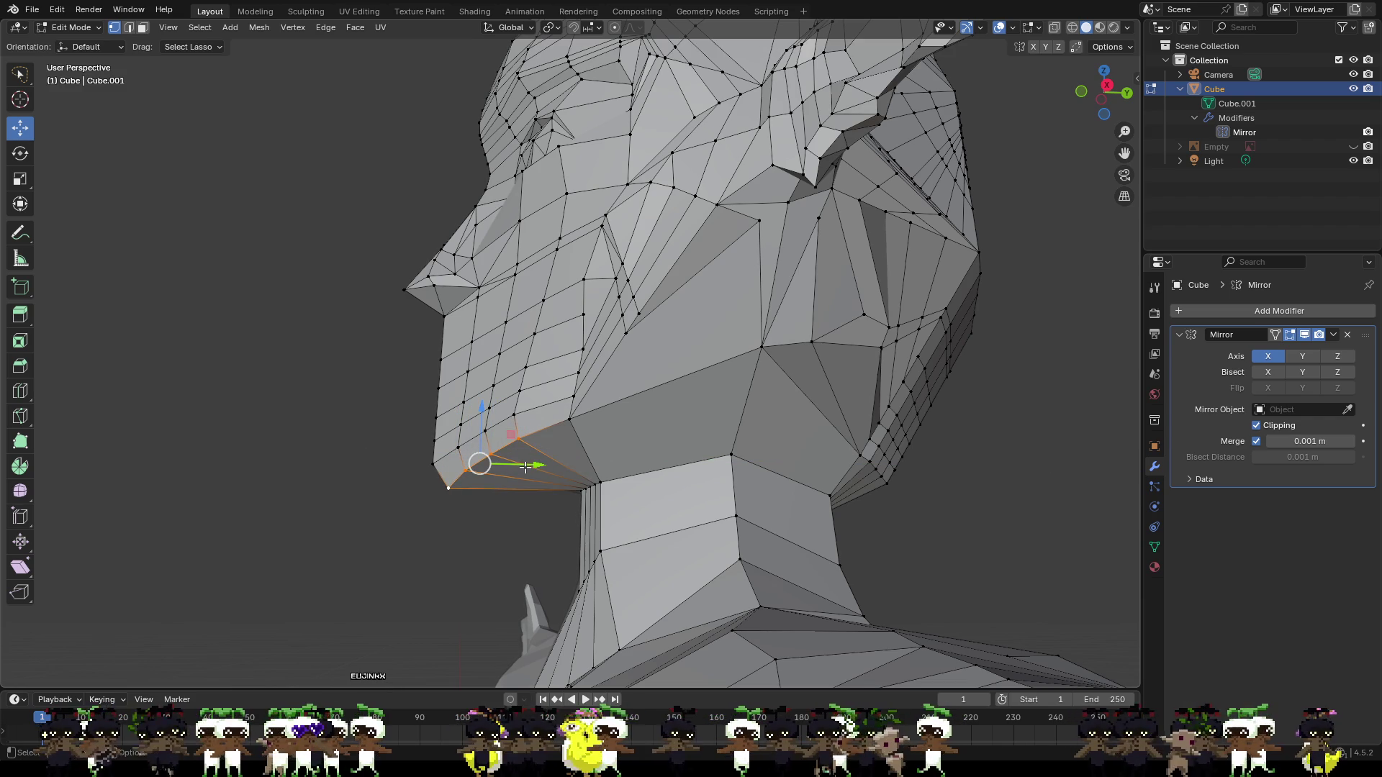
pyautogui.press('g')
pyautogui.press('y')
pyautogui.click(496, 466)
# Select the chin vertex and zoom out to review the whole head.
pyautogui.click(445, 464)
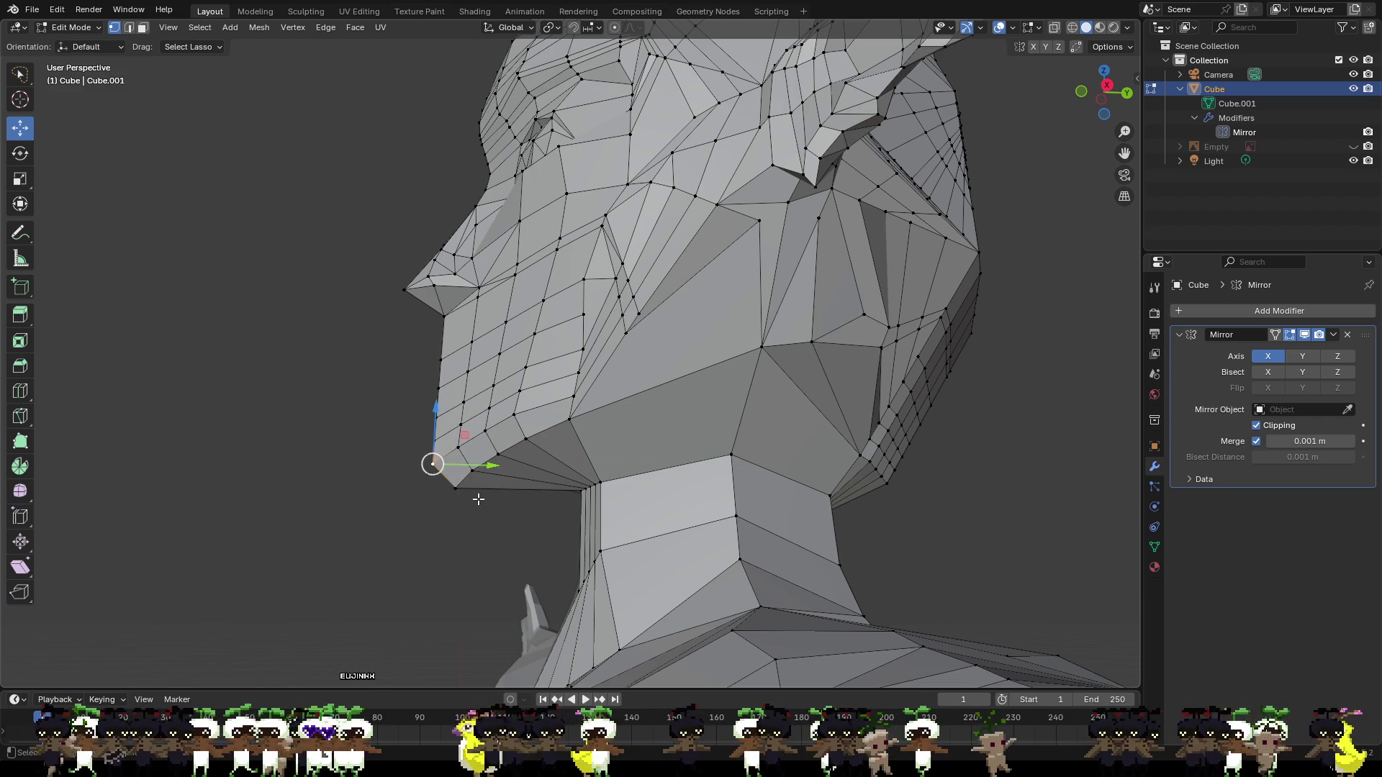
pyautogui.scroll(-3, 478, 499)
pyautogui.moveTo(482, 497); pyautogui.dragTo(463, 555, button='middle')
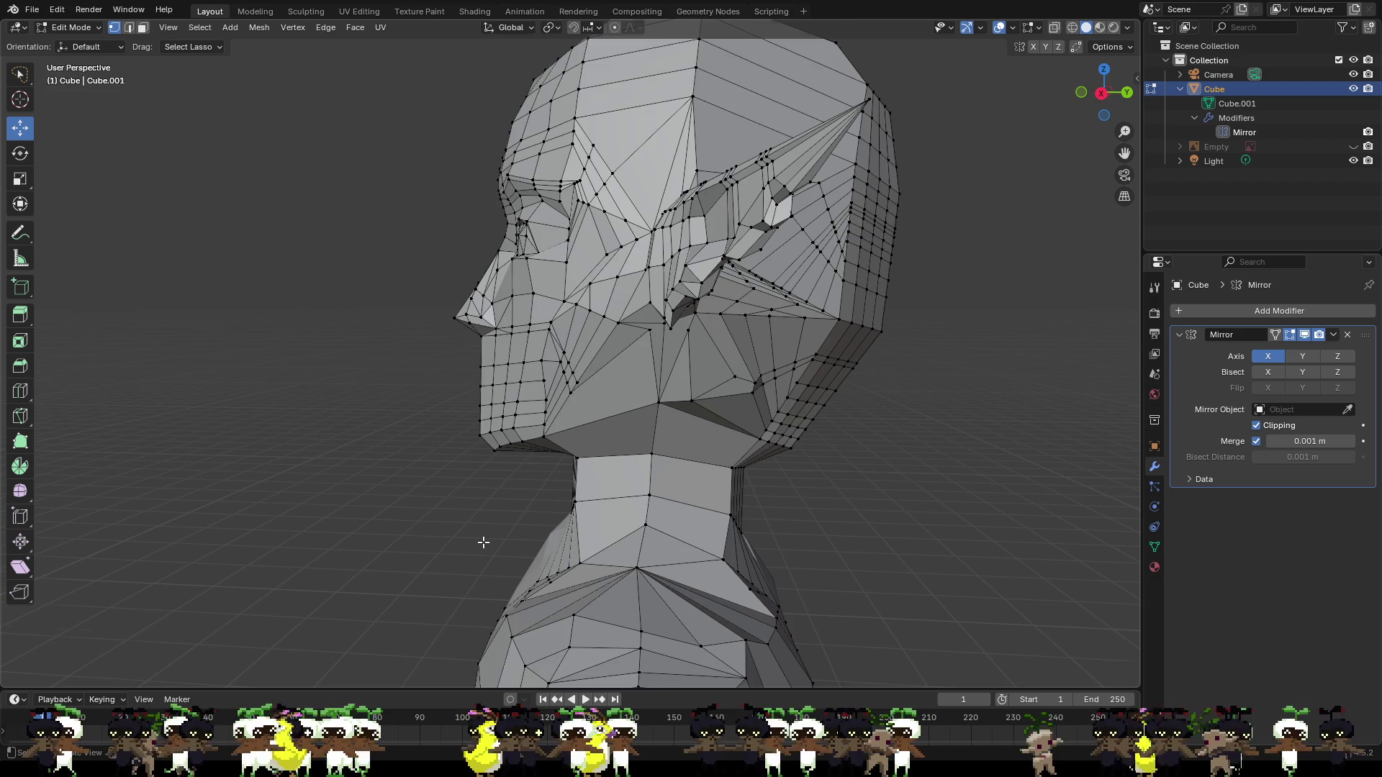
pyautogui.scroll(-3, 483, 542)
pyautogui.moveTo(494, 521); pyautogui.dragTo(660, 522, button='middle')
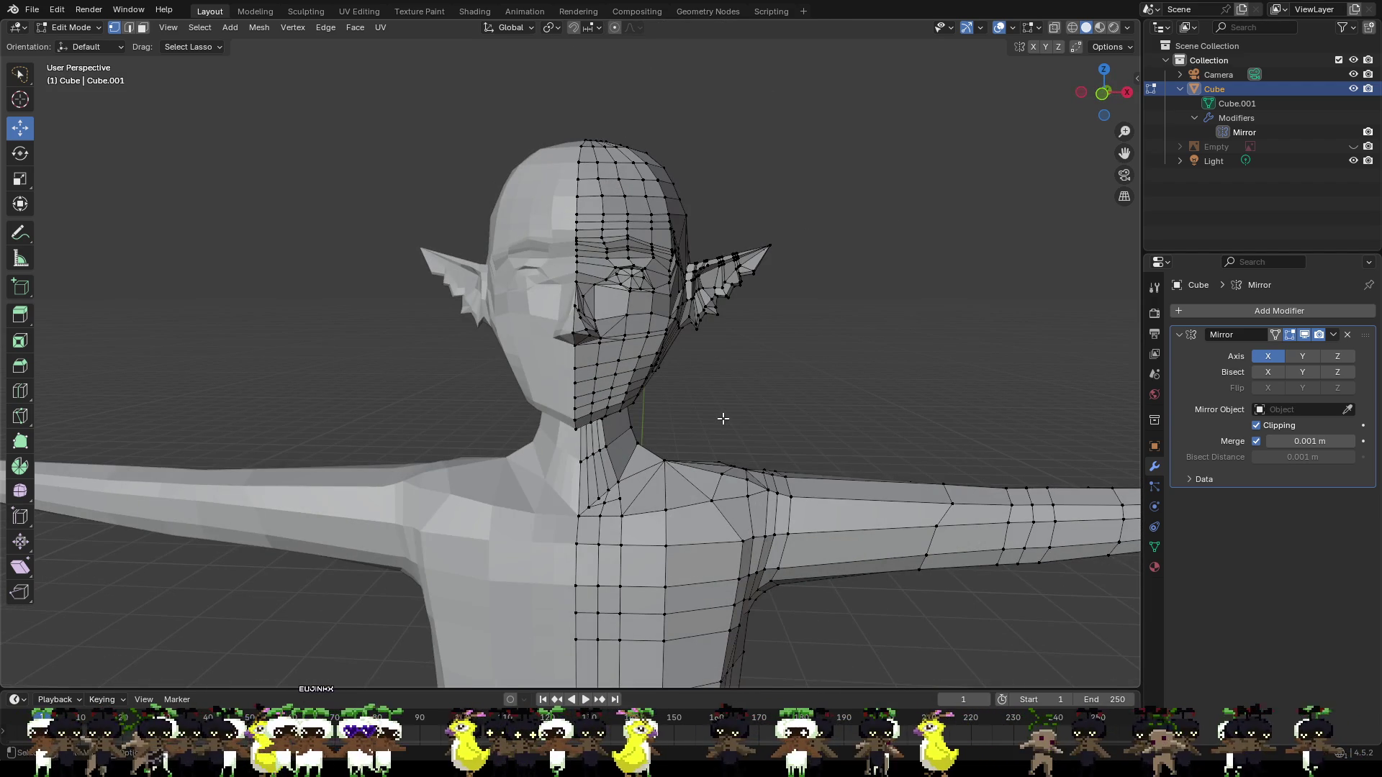
pyautogui.scroll(4, 721, 417)
pyautogui.scroll(-3, 825, 473)
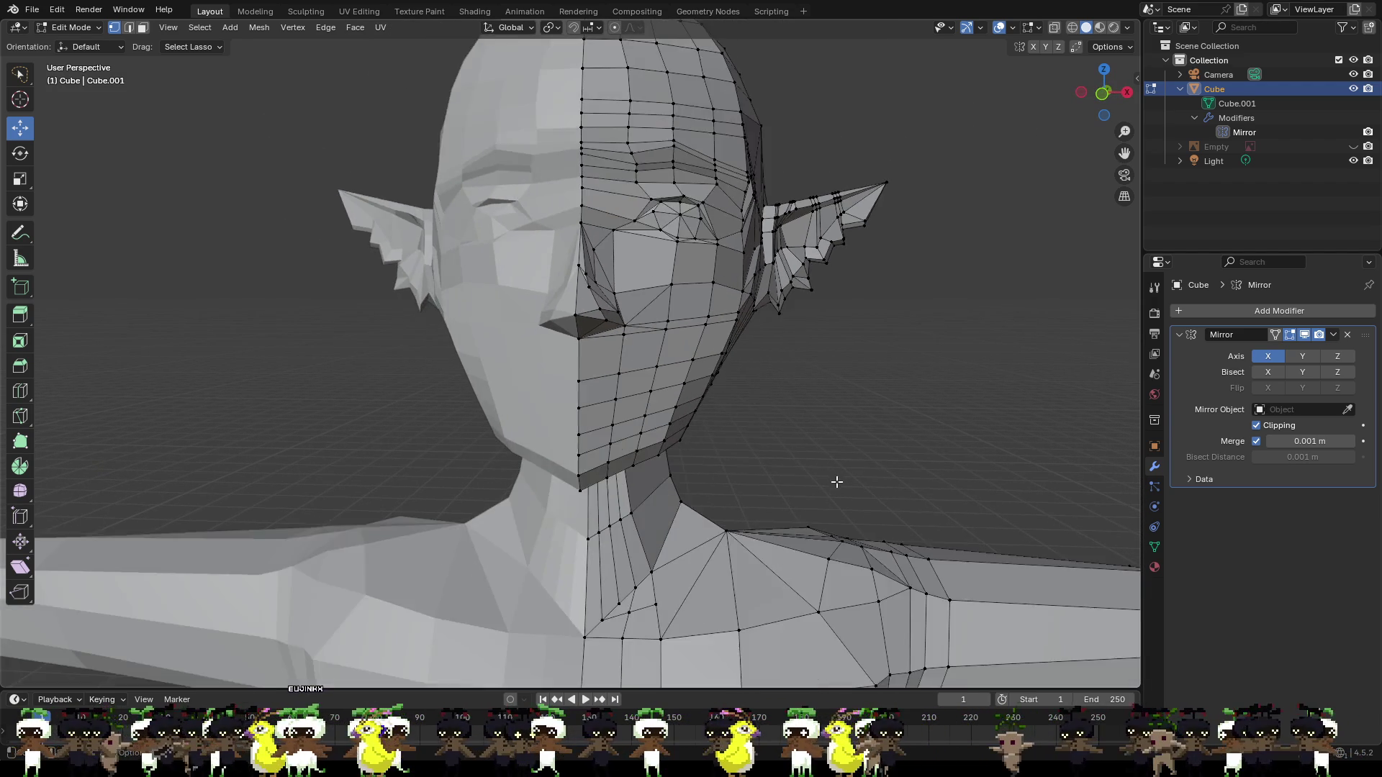
pyautogui.moveTo(837, 481); pyautogui.dragTo(704, 450, button='middle')
pyautogui.moveTo(855, 476)
pyautogui.mouseDown(button='middle')
pyautogui.moveTo(658, 412)
pyautogui.moveTo(605, 418)
pyautogui.mouseUp(button='middle')
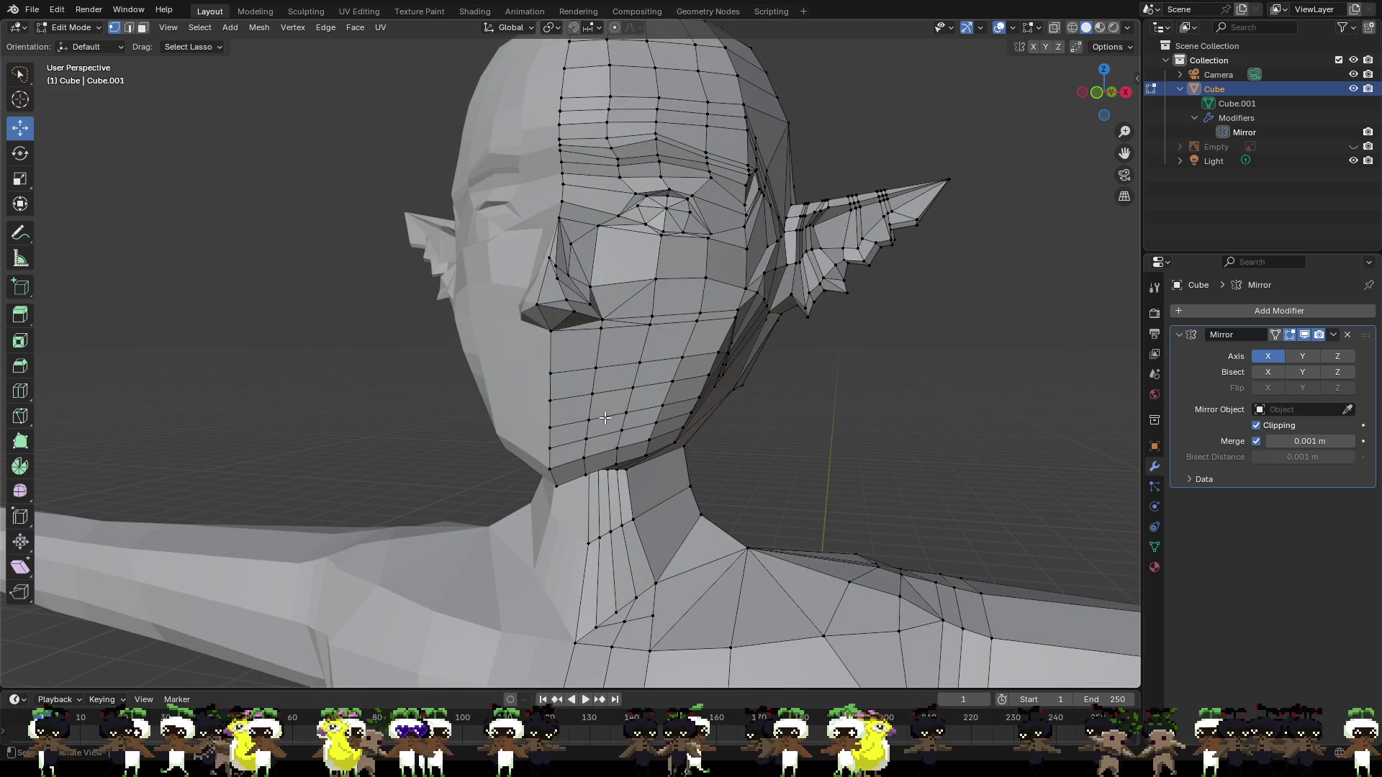
pyautogui.scroll(5, 606, 394)
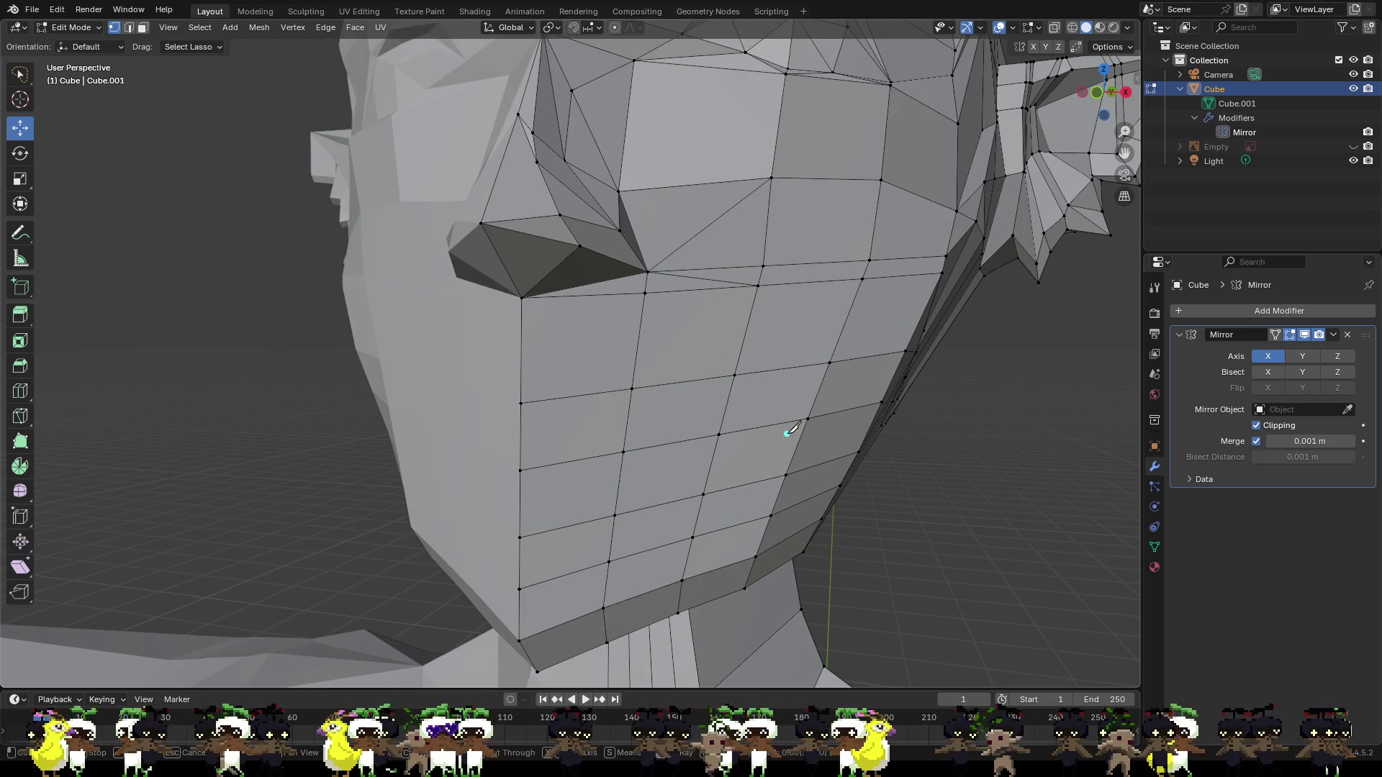
# Cut two zigzag knife lines across the cheek between its outer and front vertices.
pyautogui.click(808, 417)
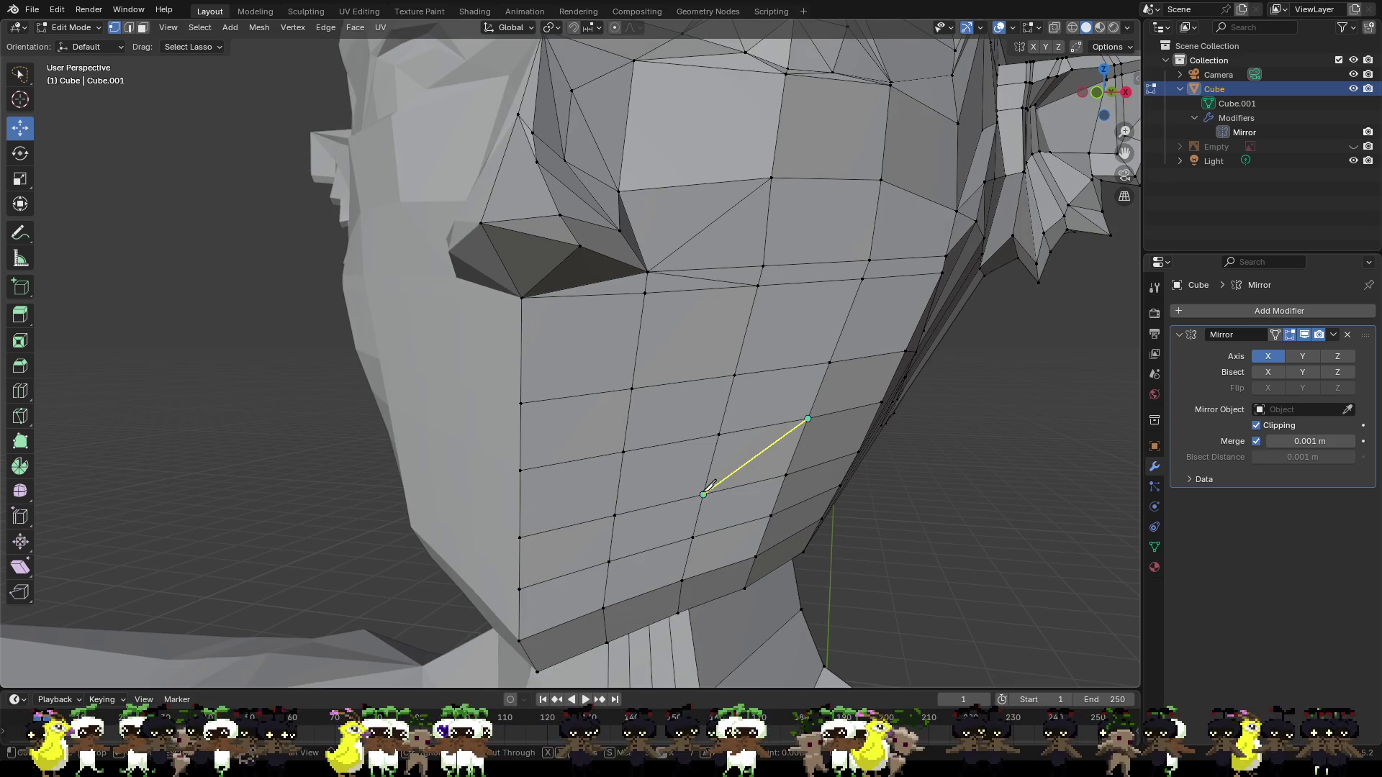
pyautogui.click(703, 494)
pyautogui.click(624, 454)
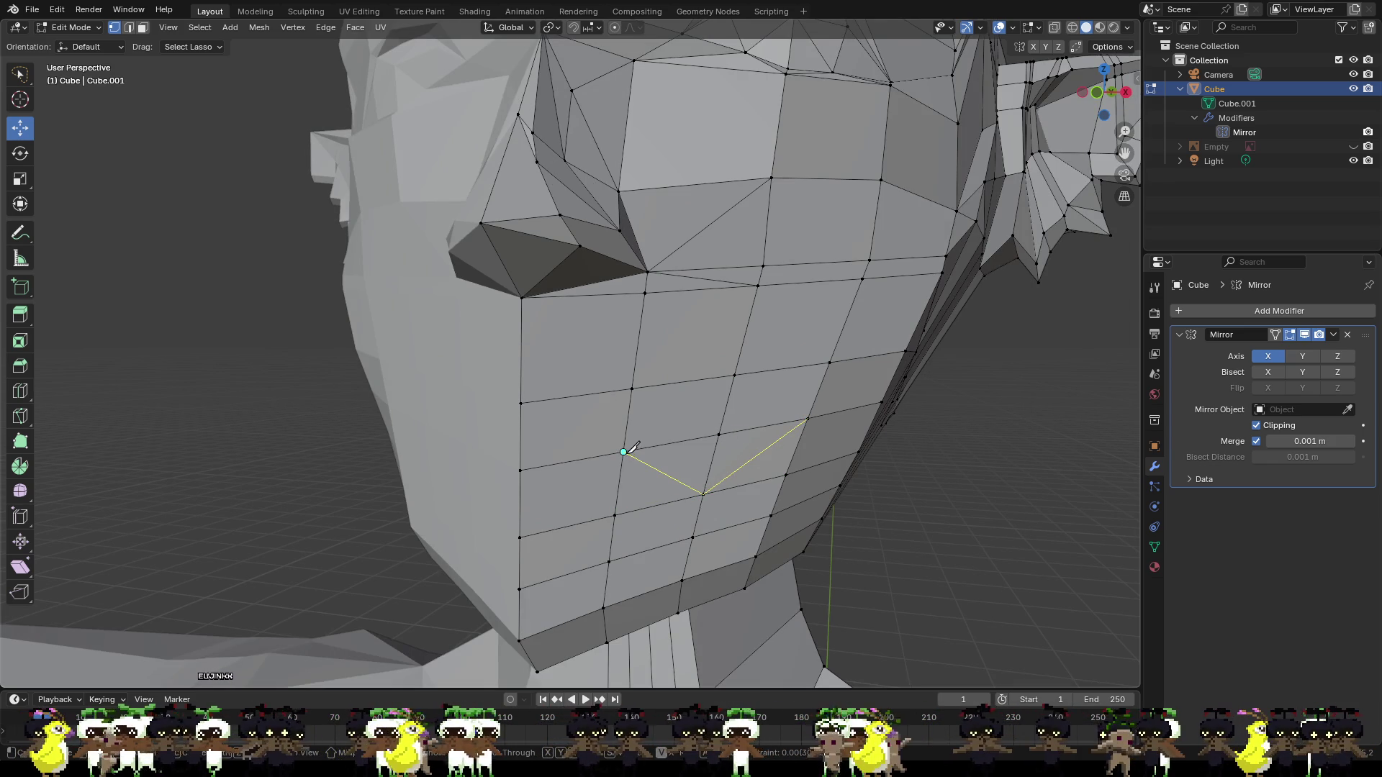
pyautogui.click(520, 537)
pyautogui.press('Return')
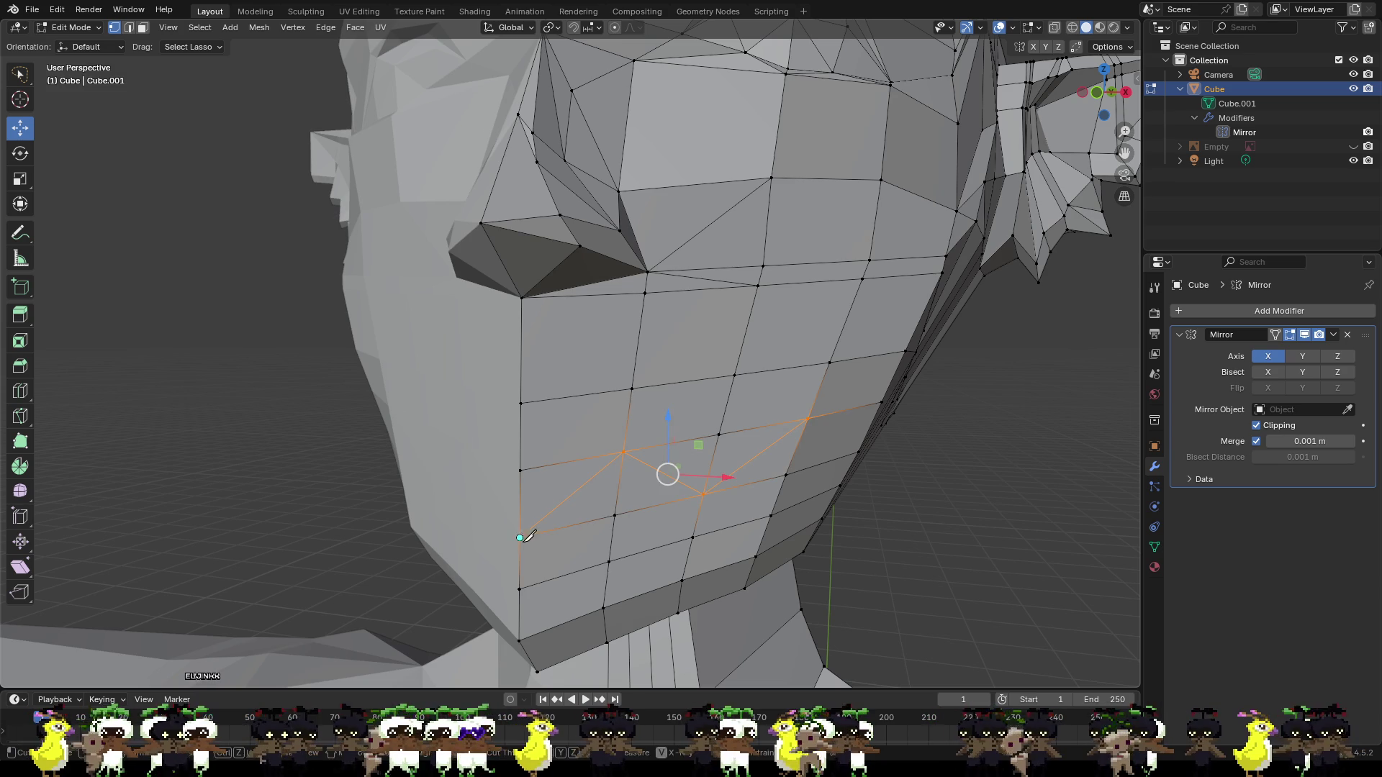
pyautogui.click(520, 588)
pyautogui.click(614, 515)
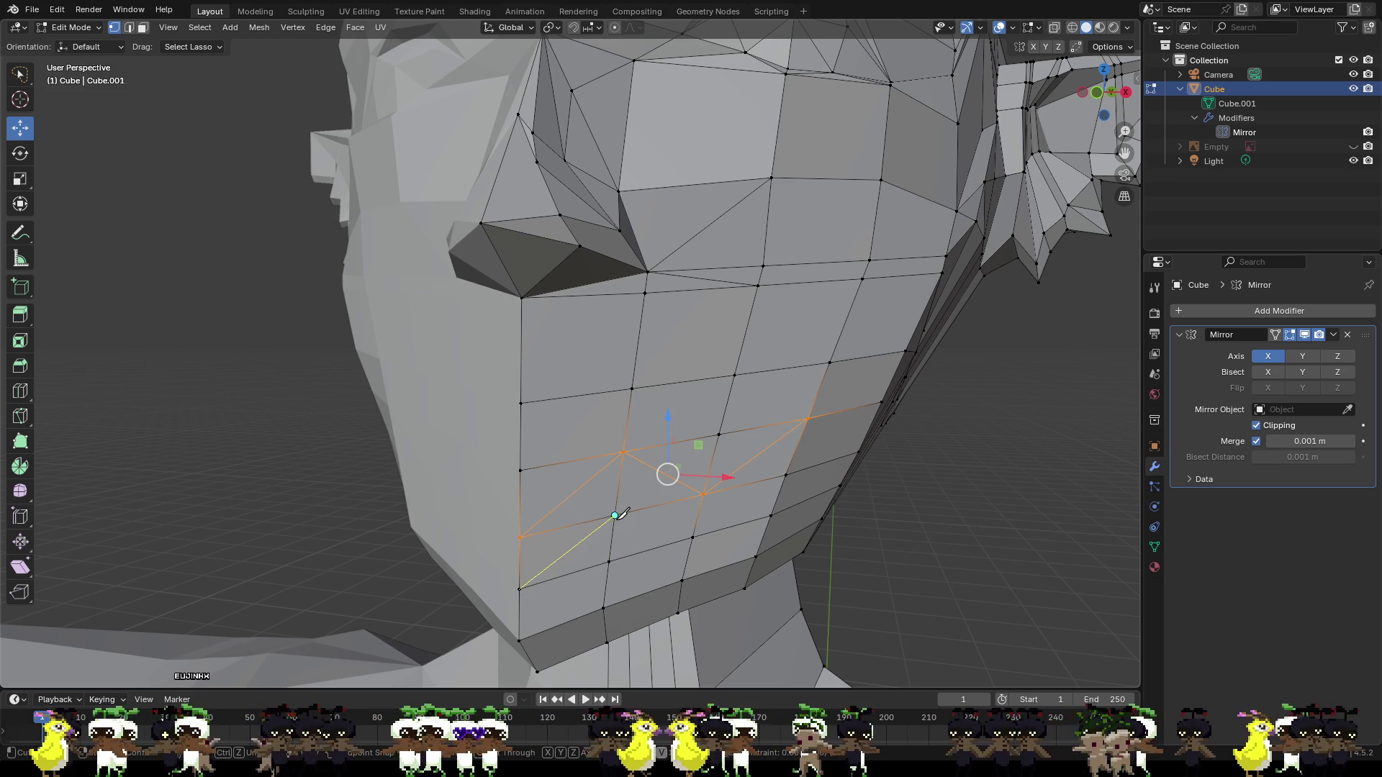
pyautogui.click(693, 536)
pyautogui.click(787, 480)
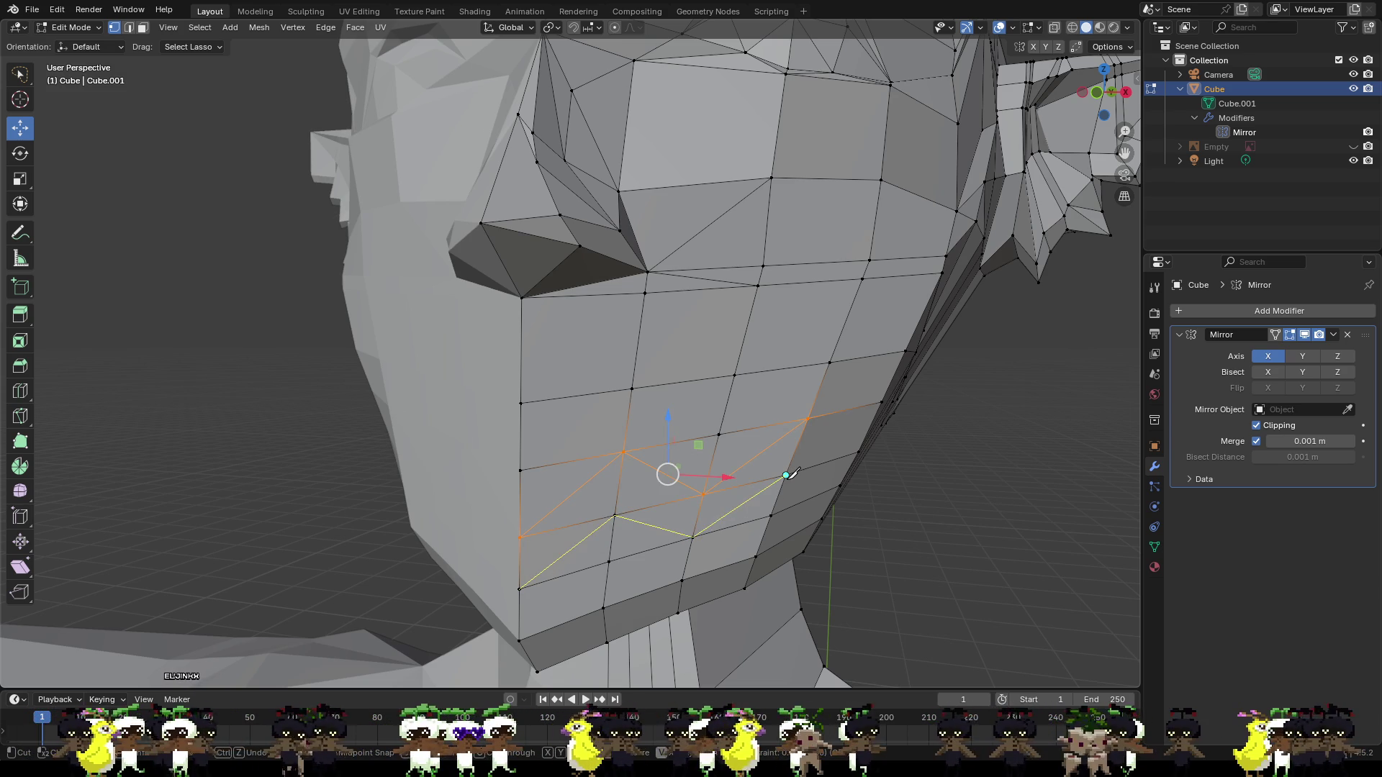
pyautogui.press('Return')
pyautogui.click(980, 487)
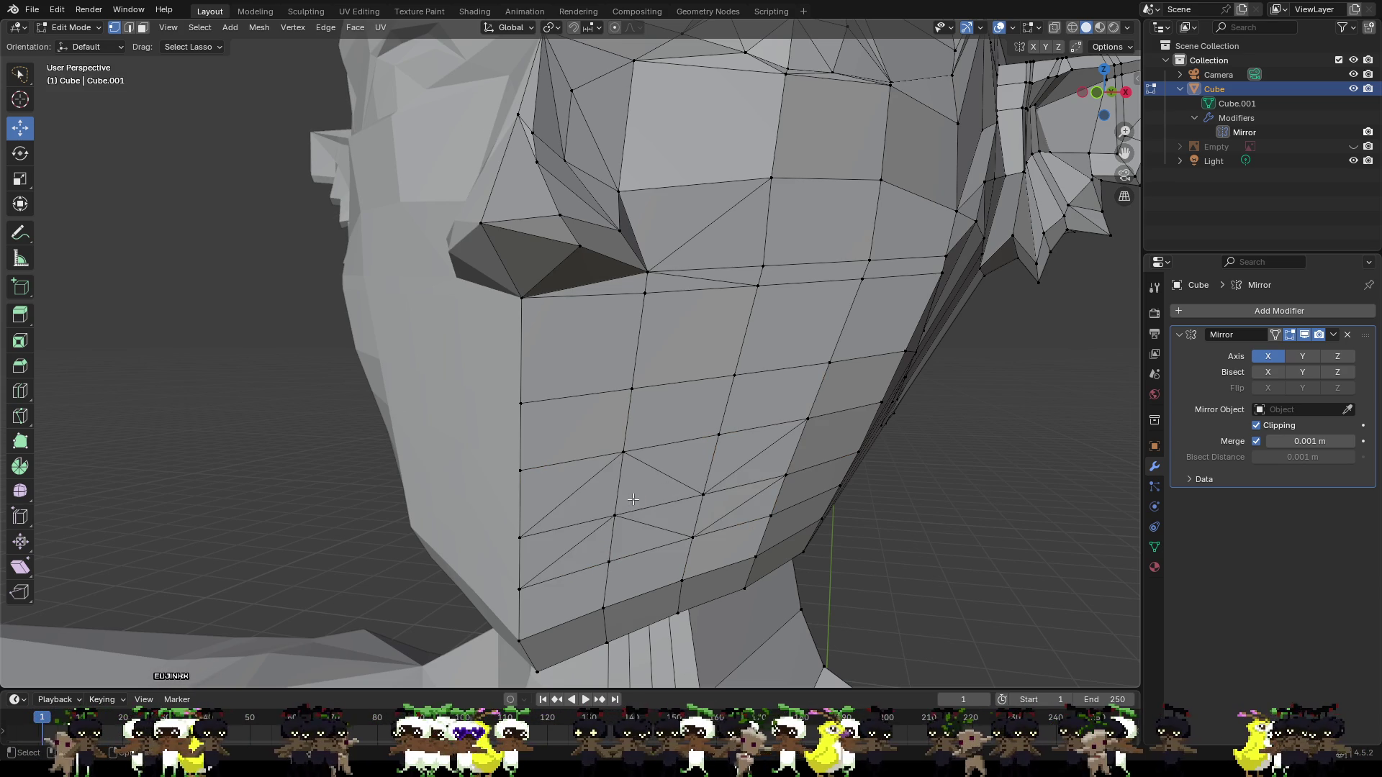
# Add diagonal cuts from mid-cheek to the outer edge and from front cheek to below the nose.
pyautogui.press('k')
pyautogui.click(614, 515)
pyautogui.click(719, 434)
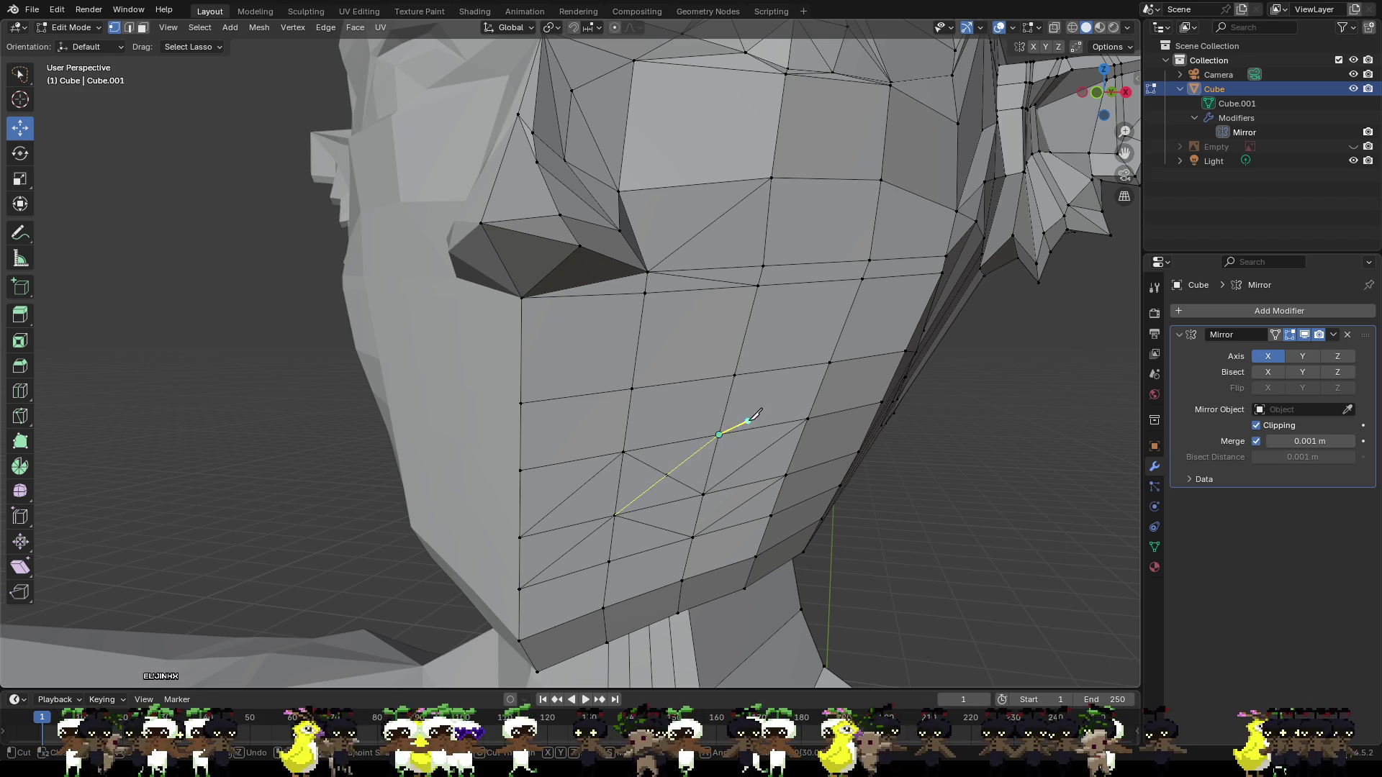
pyautogui.click(831, 362)
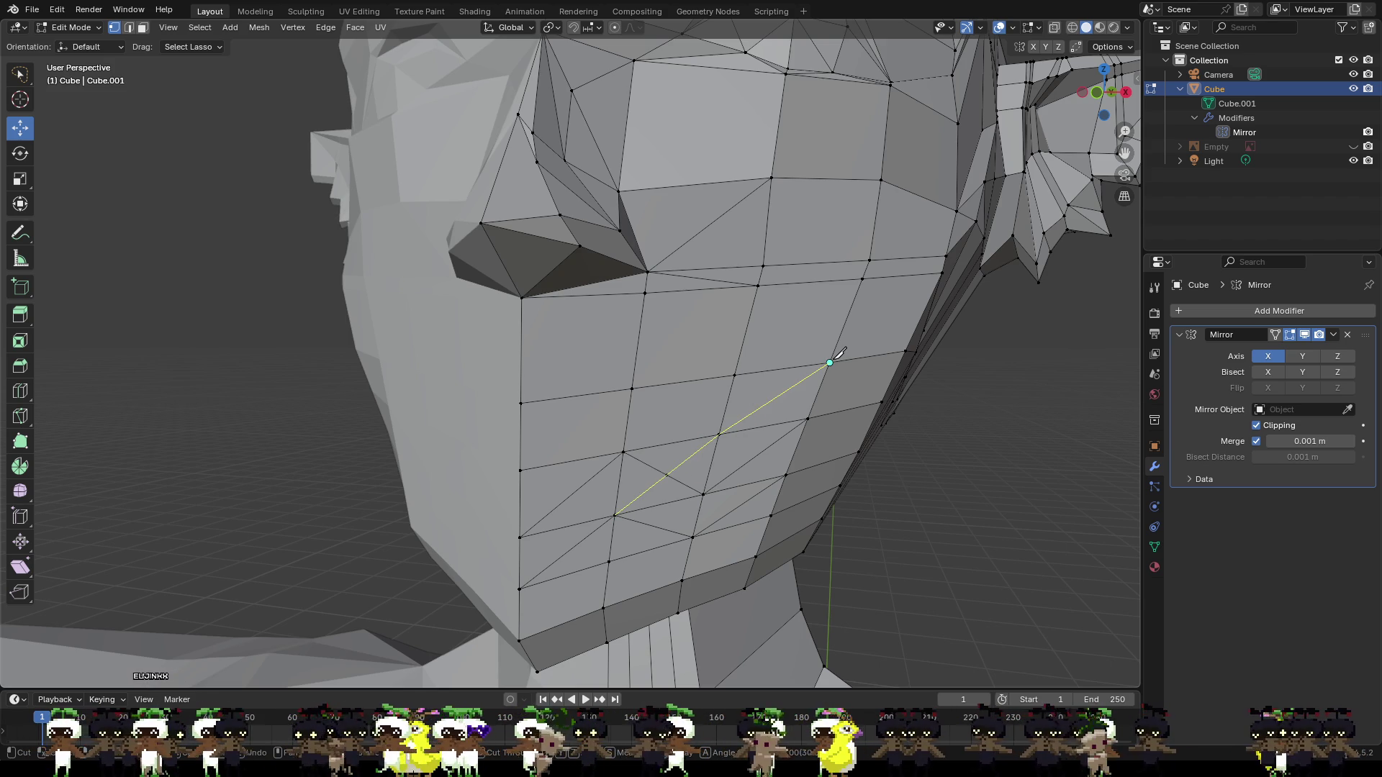
pyautogui.press('Return')
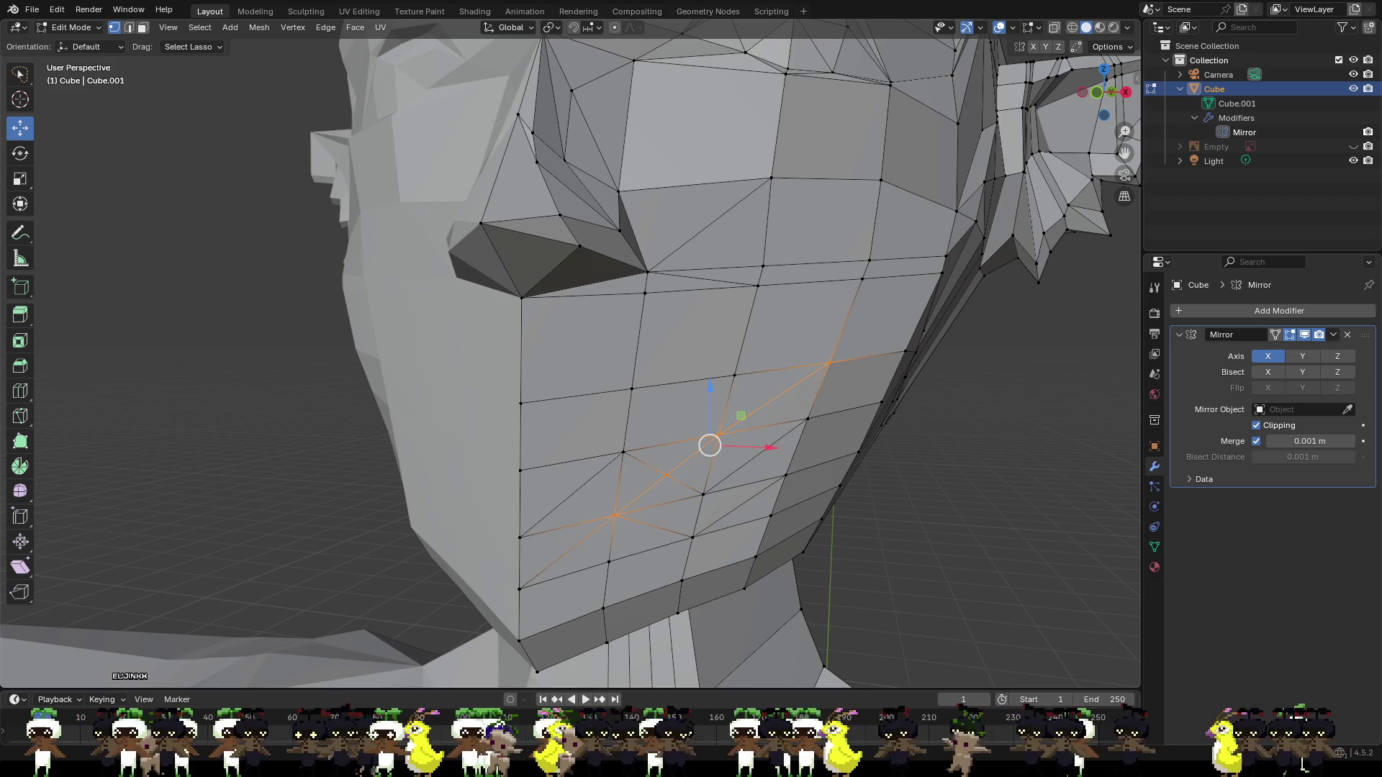
pyautogui.moveTo(576, 456); pyautogui.dragTo(519, 456, button='middle')
pyautogui.click(430, 439)
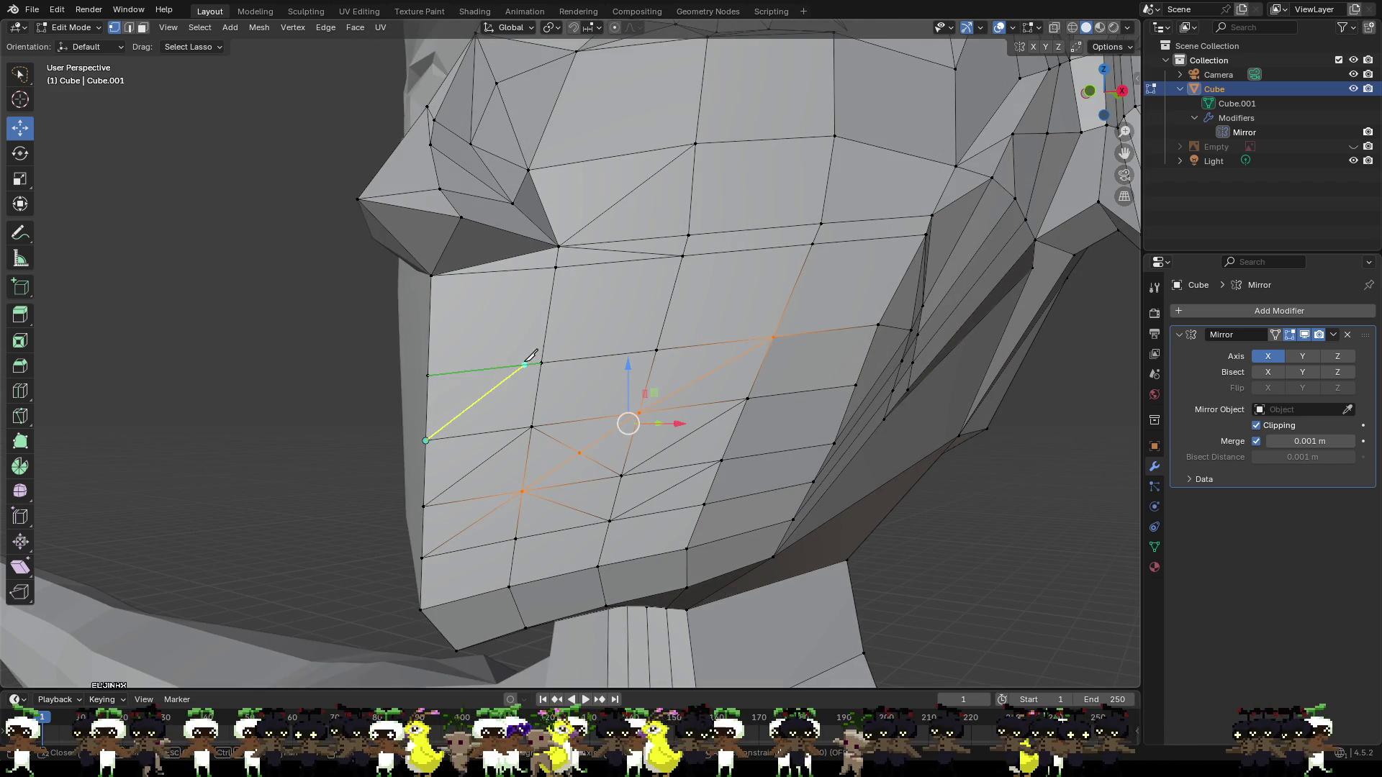
pyautogui.click(678, 258)
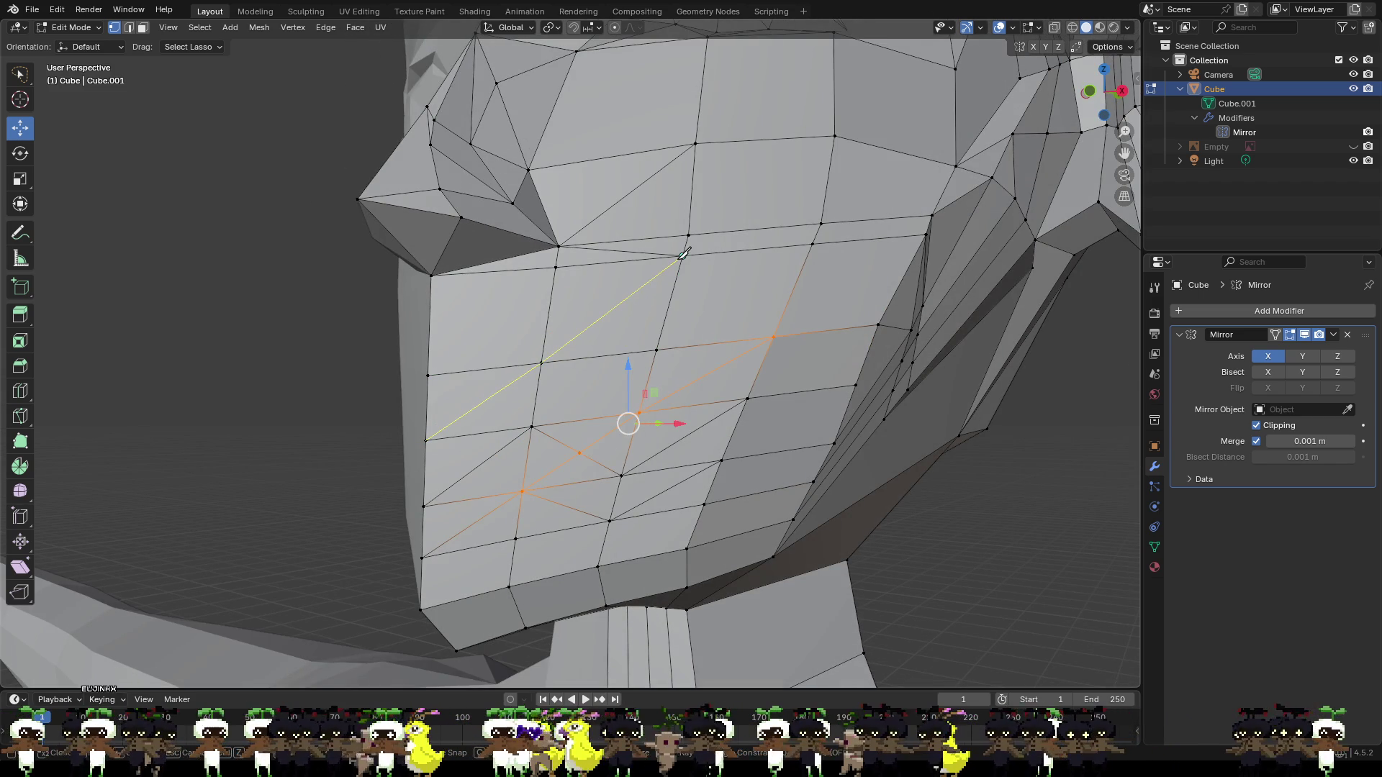
pyautogui.press('Return')
pyautogui.click(1040, 551)
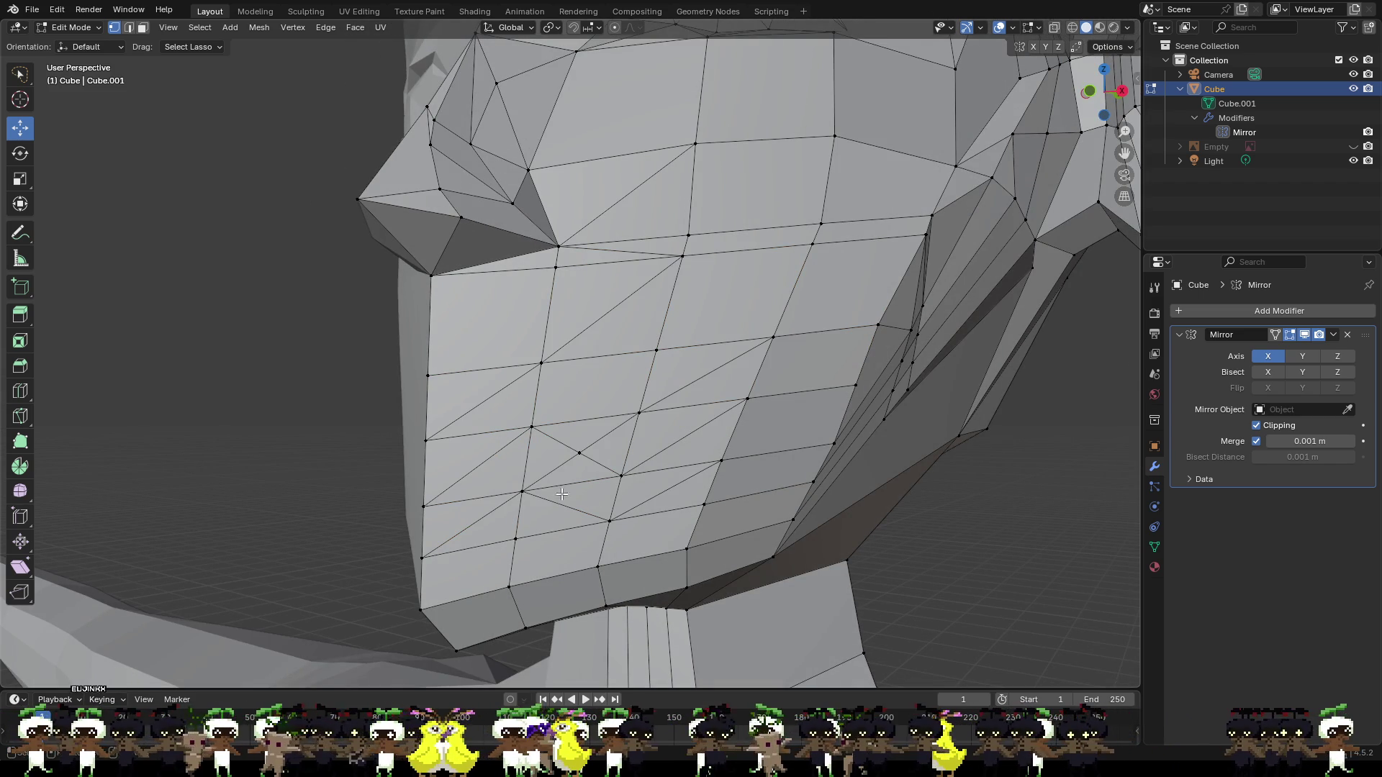
# Add two short cuts from lower cheek vertices to the front edge vertices.
pyautogui.click(522, 492)
pyautogui.click(426, 439)
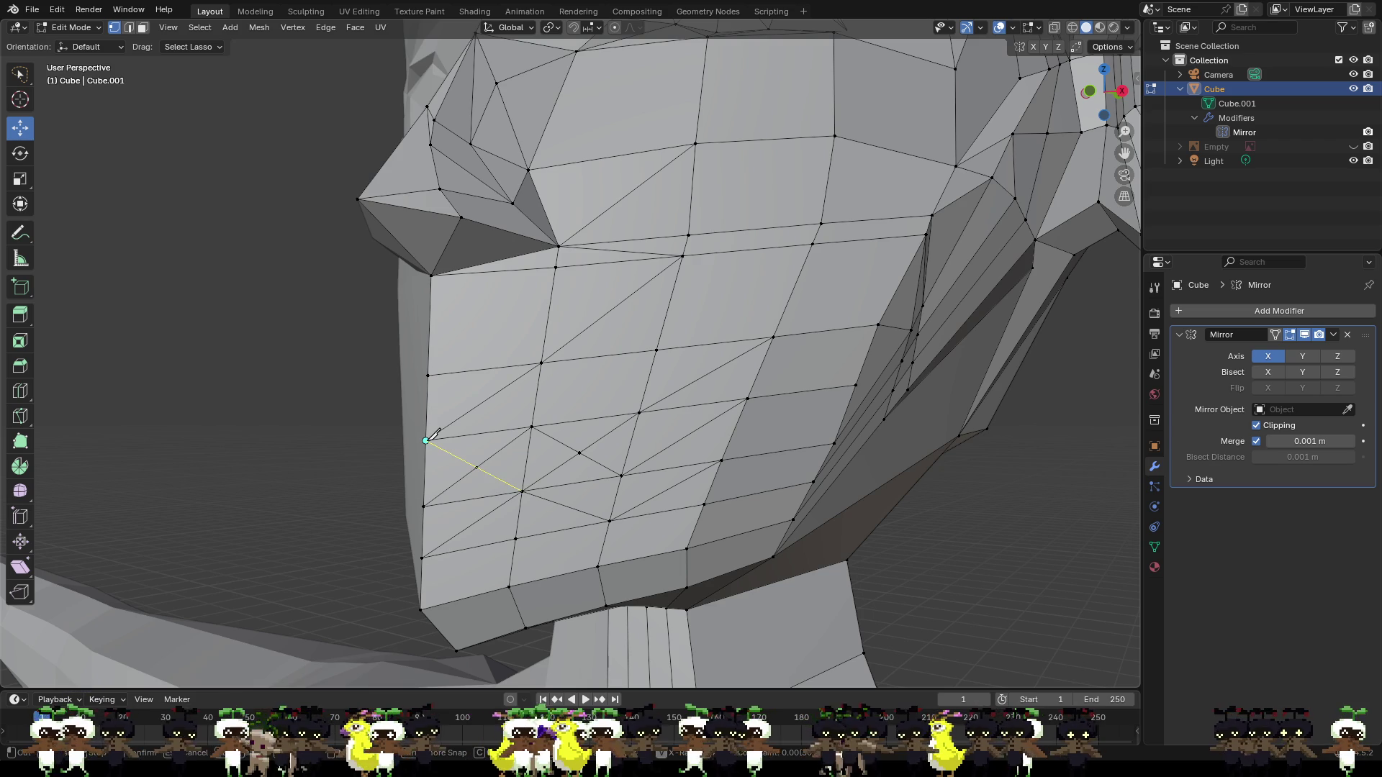
pyautogui.press('Return')
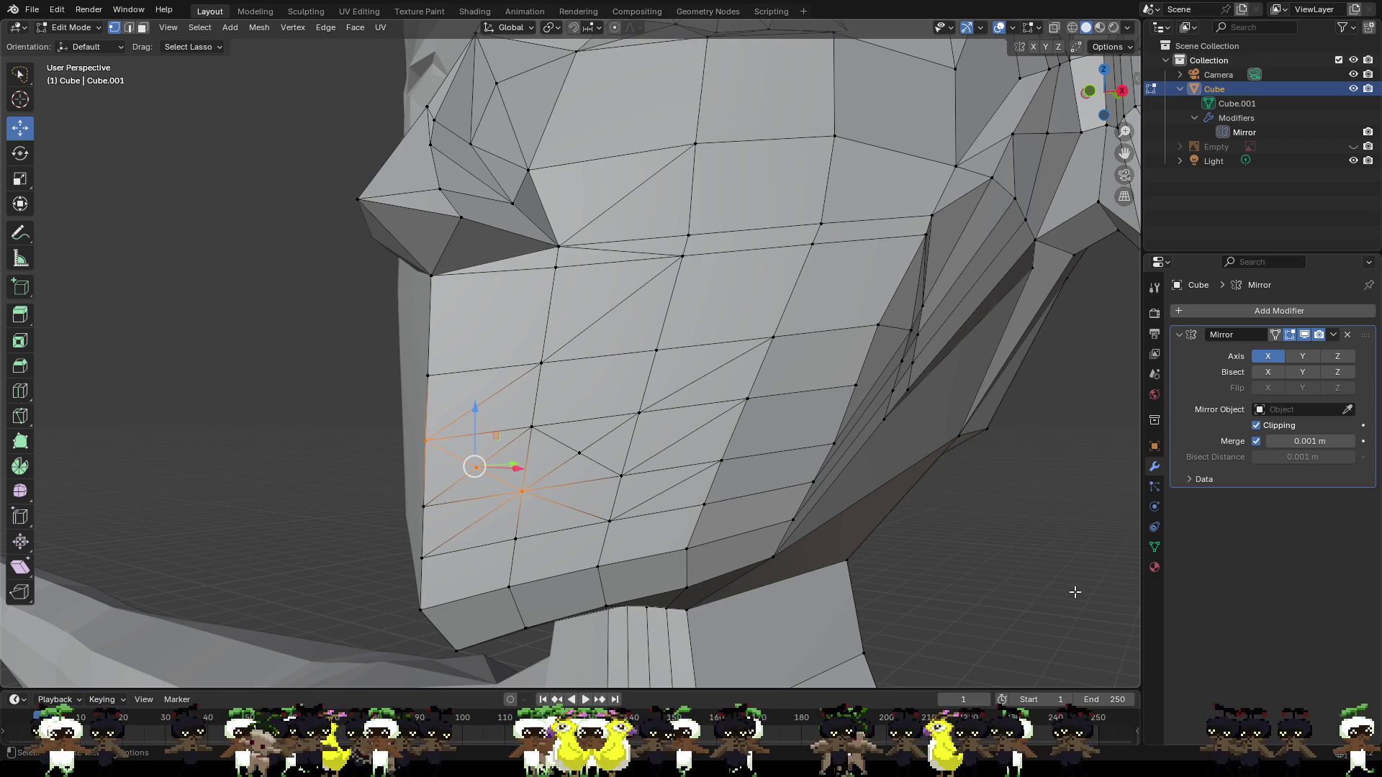
pyautogui.hotkey('alt', 'a')
pyautogui.press('k')
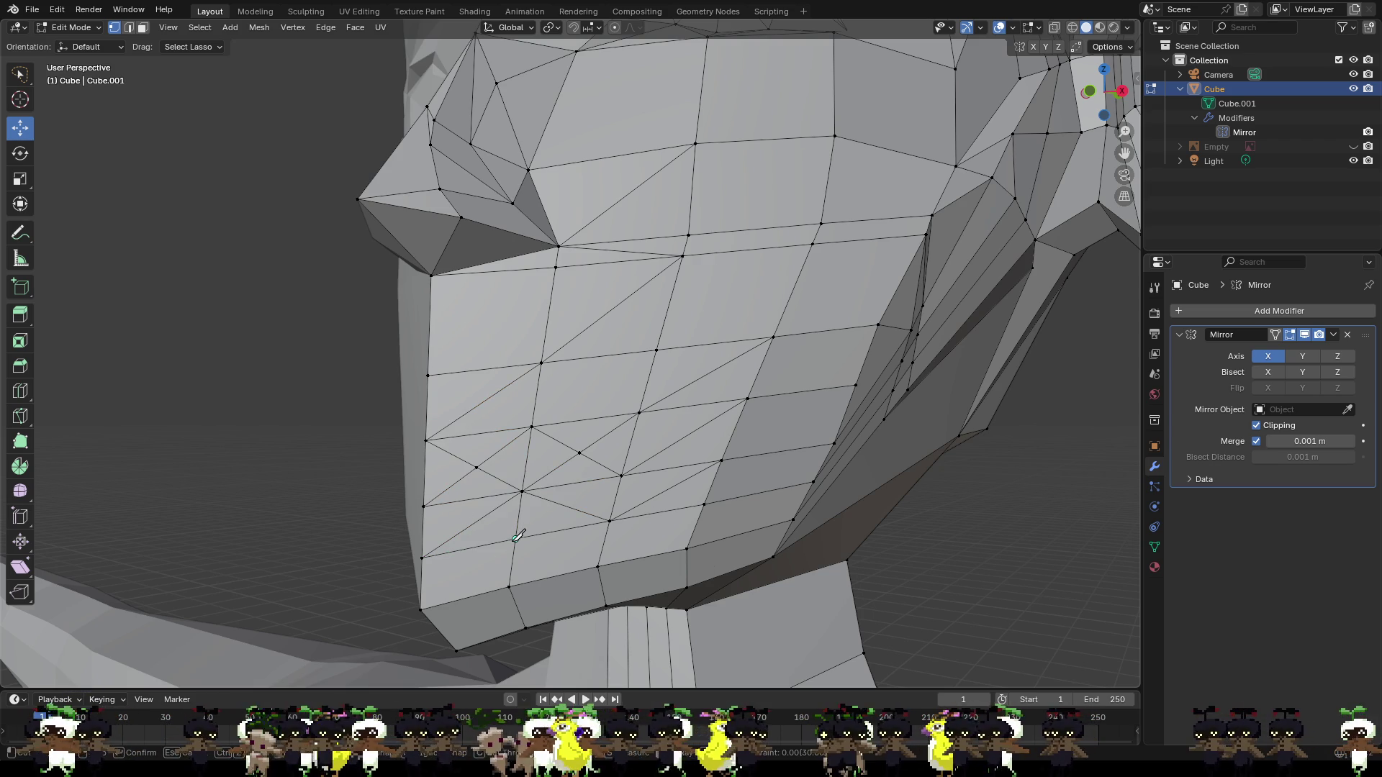
pyautogui.click(515, 538)
pyautogui.click(424, 505)
pyautogui.press('Return')
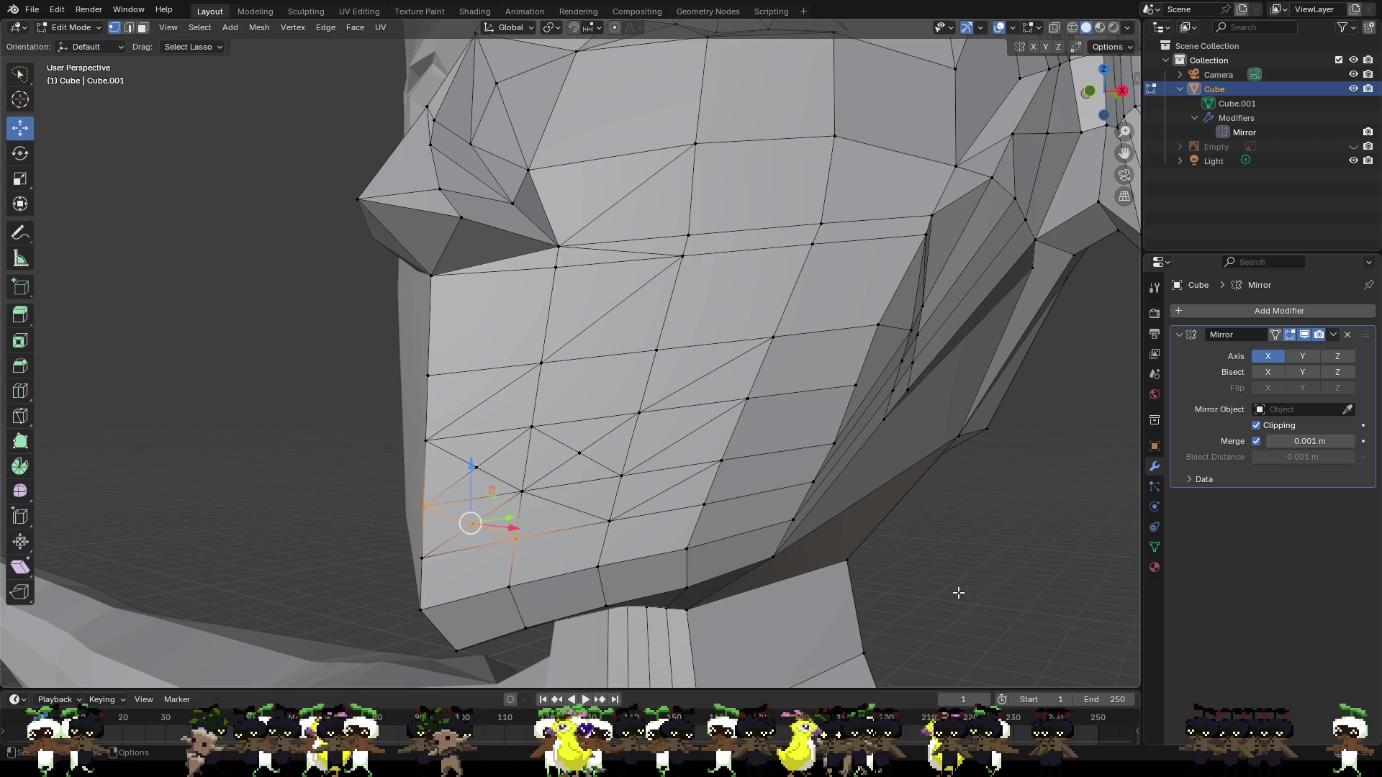
pyautogui.hotkey('alt', 'a')
pyautogui.moveTo(1028, 596)
pyautogui.mouseDown(button='middle')
pyautogui.moveTo(905, 574)
pyautogui.moveTo(954, 589)
pyautogui.mouseUp(button='middle')
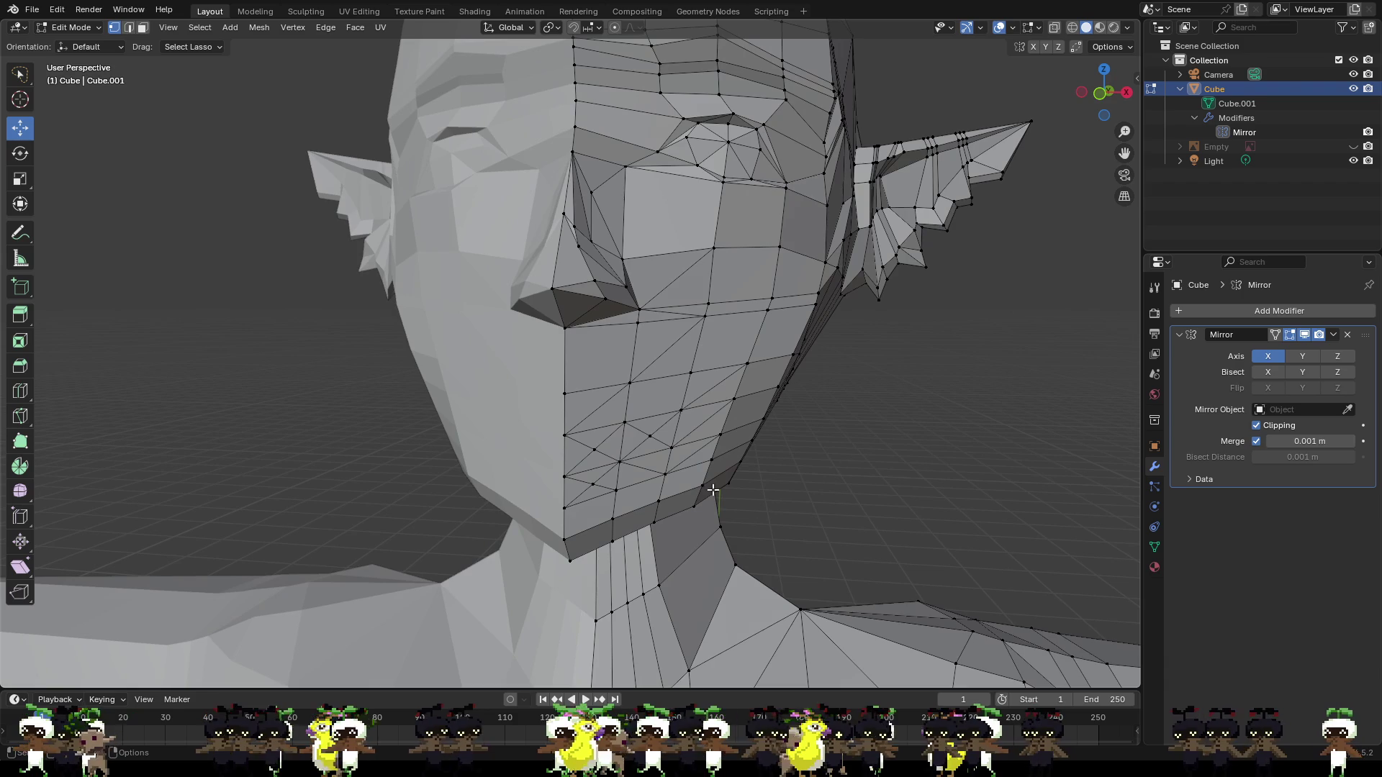
# Knife-cut two edges across the lower cheek, one toward the front edge and one to a lower cheek vertex.
pyautogui.click(626, 421)
pyautogui.click(567, 395)
pyautogui.press('Return')
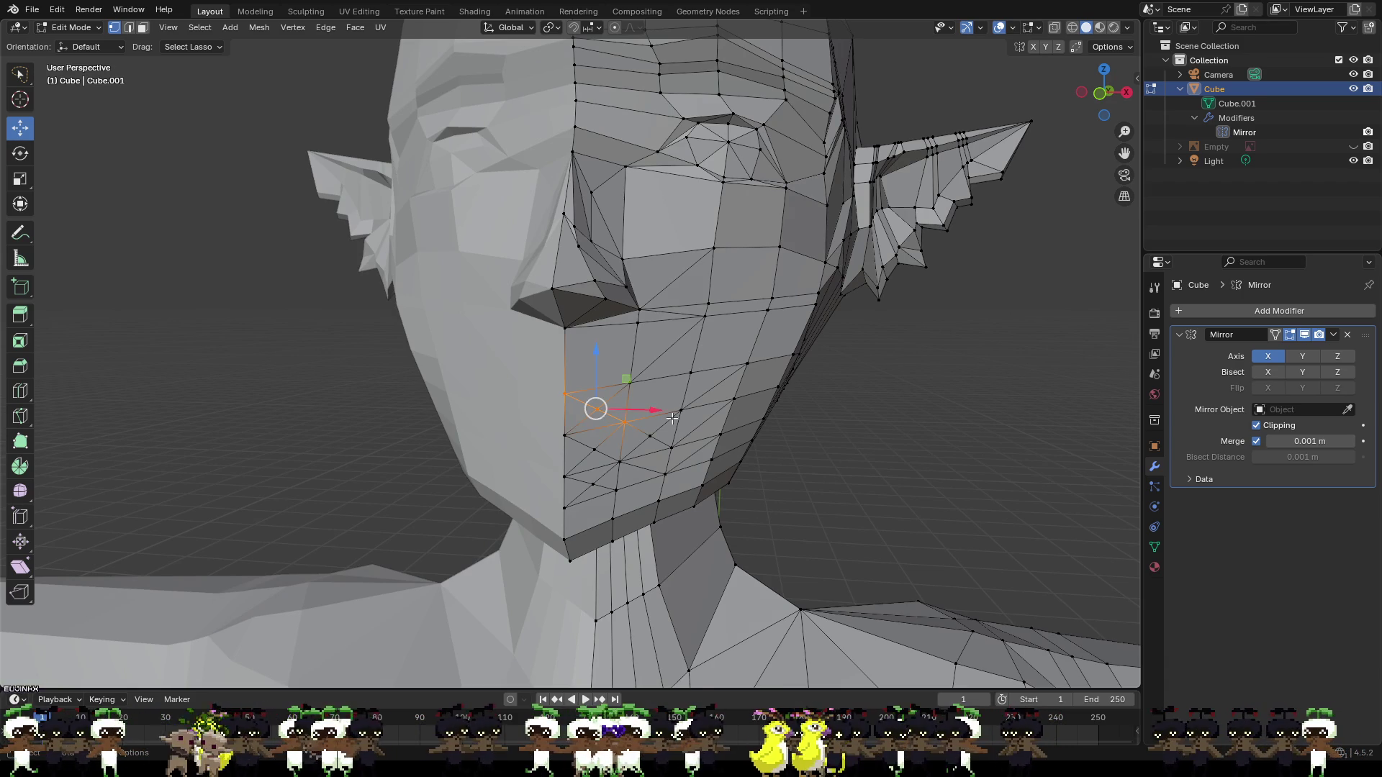
pyautogui.click(964, 454)
pyautogui.click(630, 384)
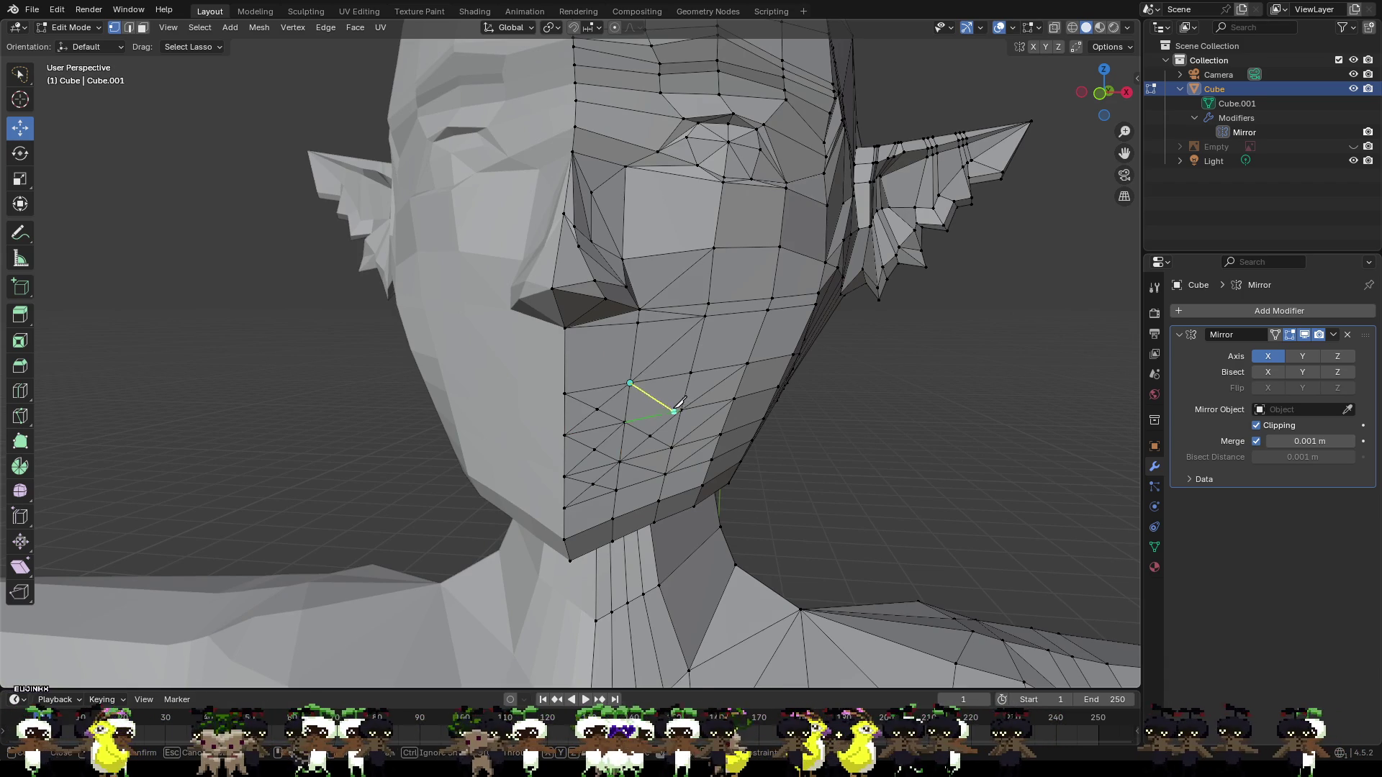
pyautogui.click(681, 409)
pyautogui.press('Return')
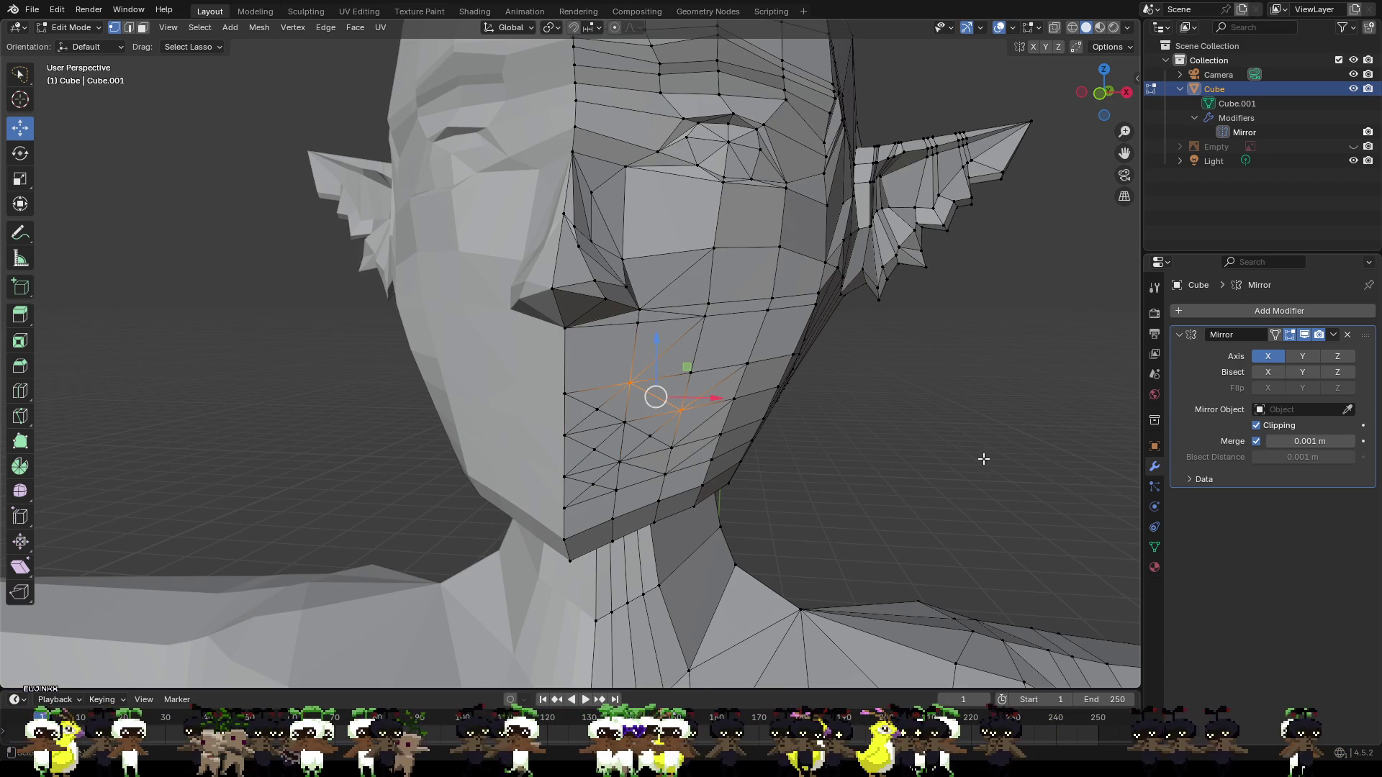
pyautogui.click(983, 459)
# From a close side view, cut three more diagonal edges down the cheek to the jaw vertices.
pyautogui.moveTo(698, 385)
pyautogui.mouseDown(button='middle')
pyautogui.moveTo(741, 395)
pyautogui.moveTo(640, 405)
pyautogui.mouseUp(button='middle')
pyautogui.click(618, 423)
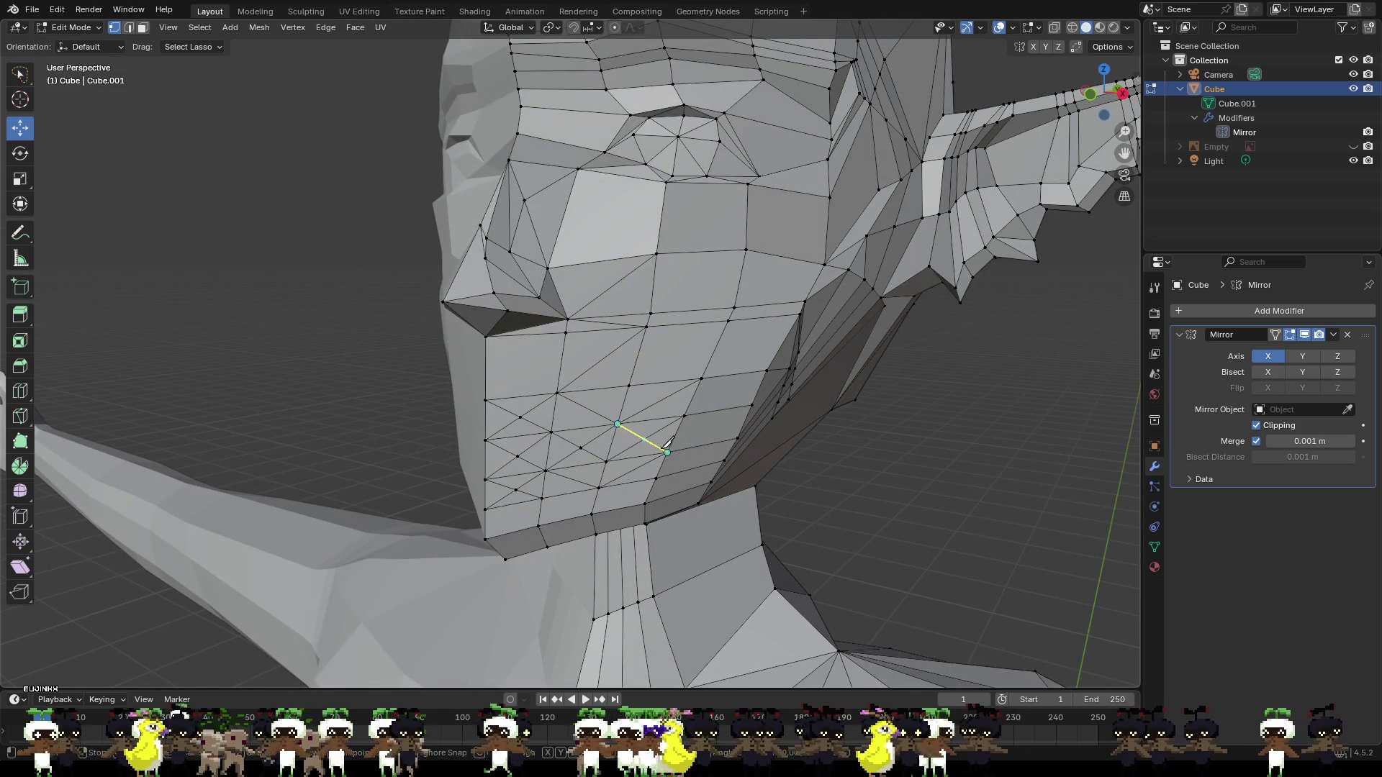
pyautogui.click(660, 449)
pyautogui.press('Return')
pyautogui.press('k')
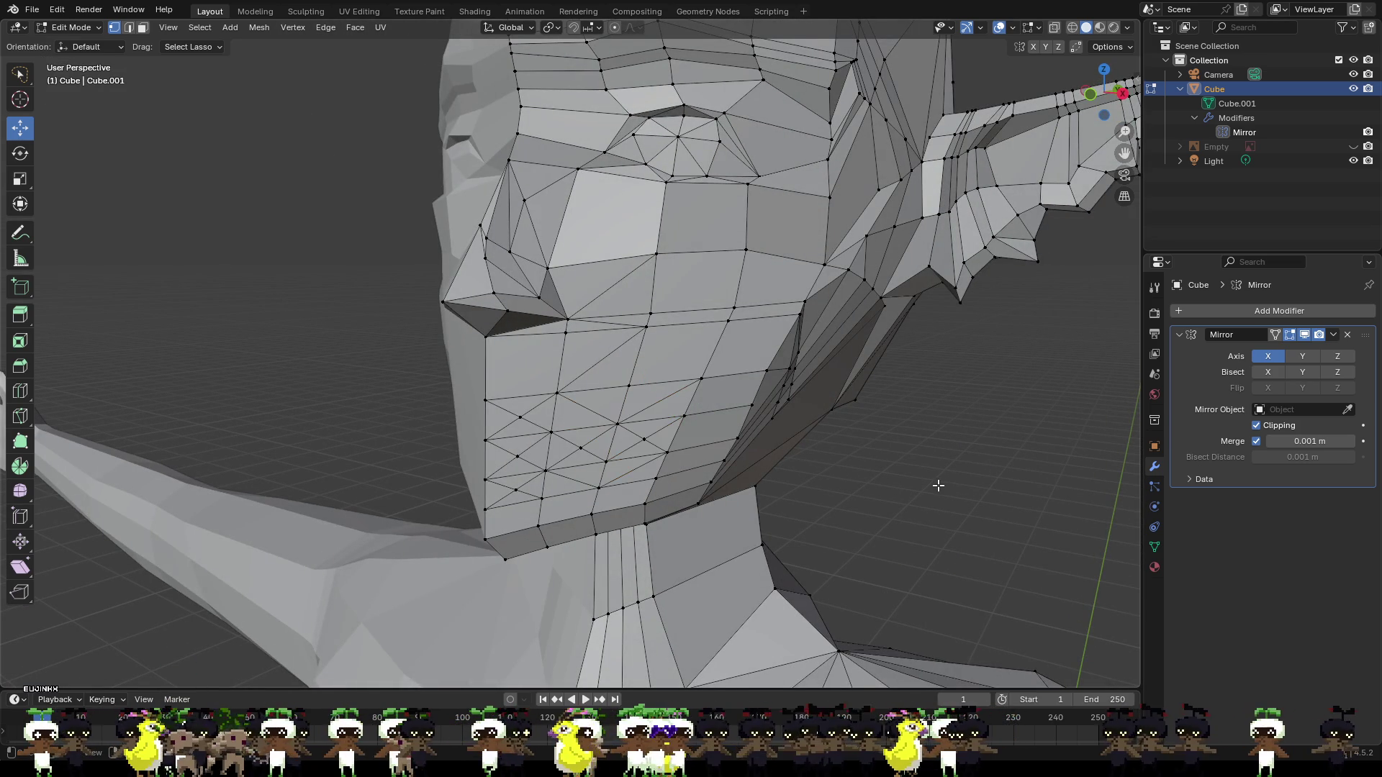
pyautogui.click(606, 462)
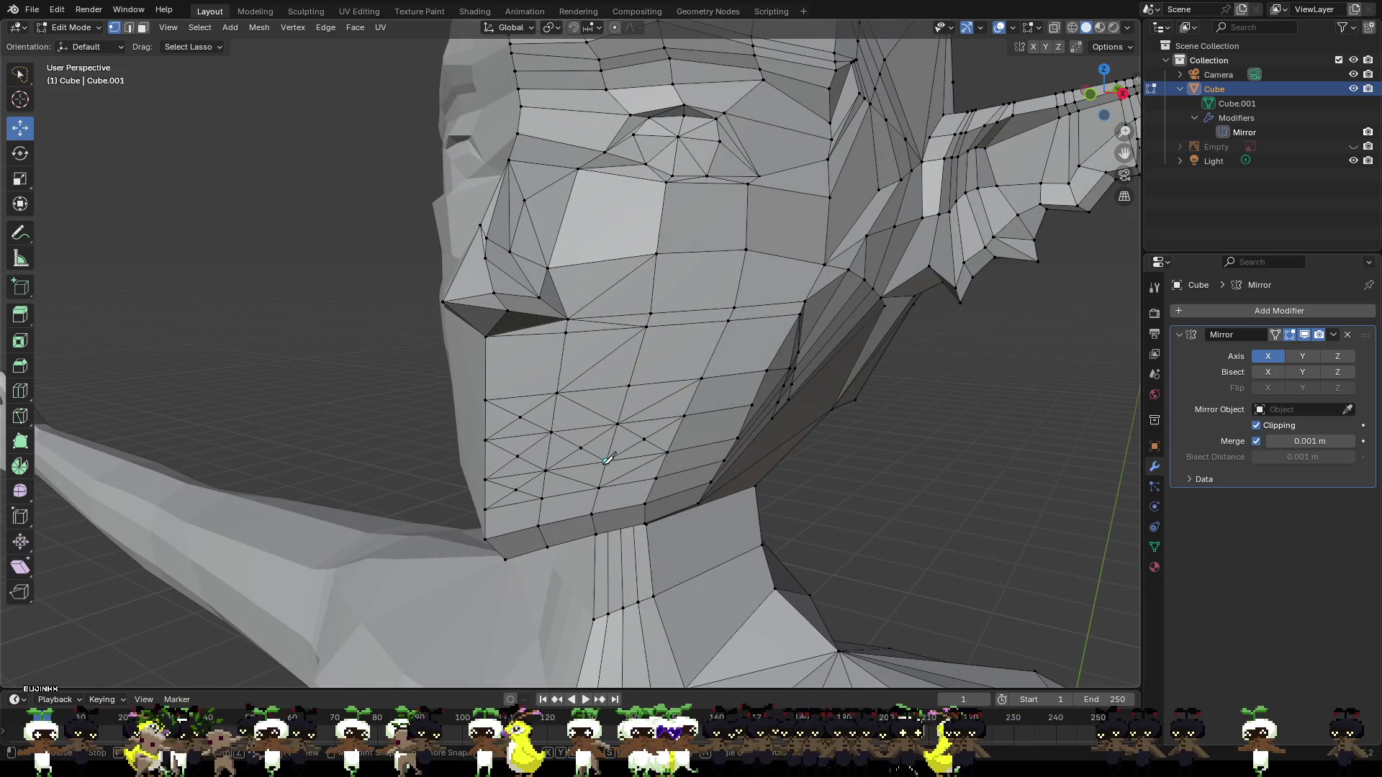
pyautogui.click(655, 477)
pyautogui.press('Return')
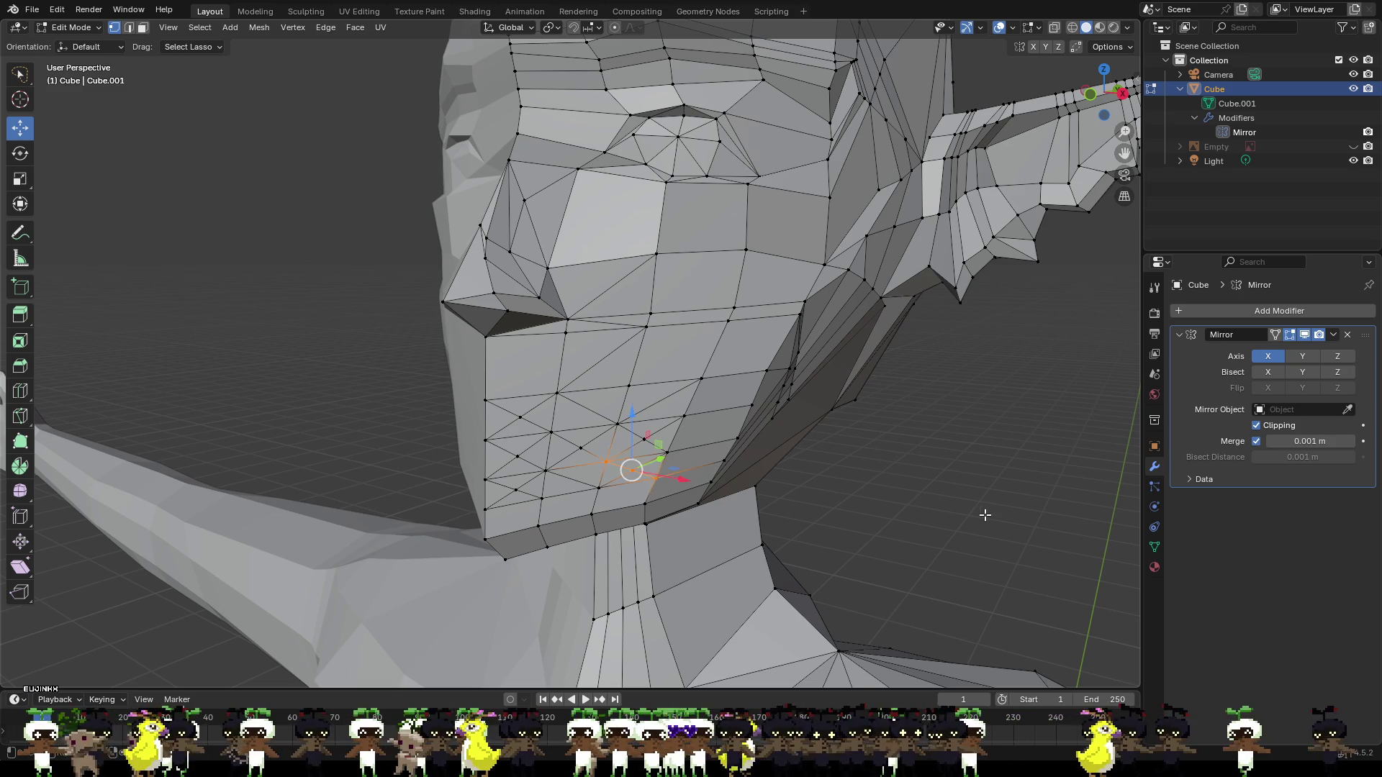
pyautogui.press('k')
pyautogui.click(607, 461)
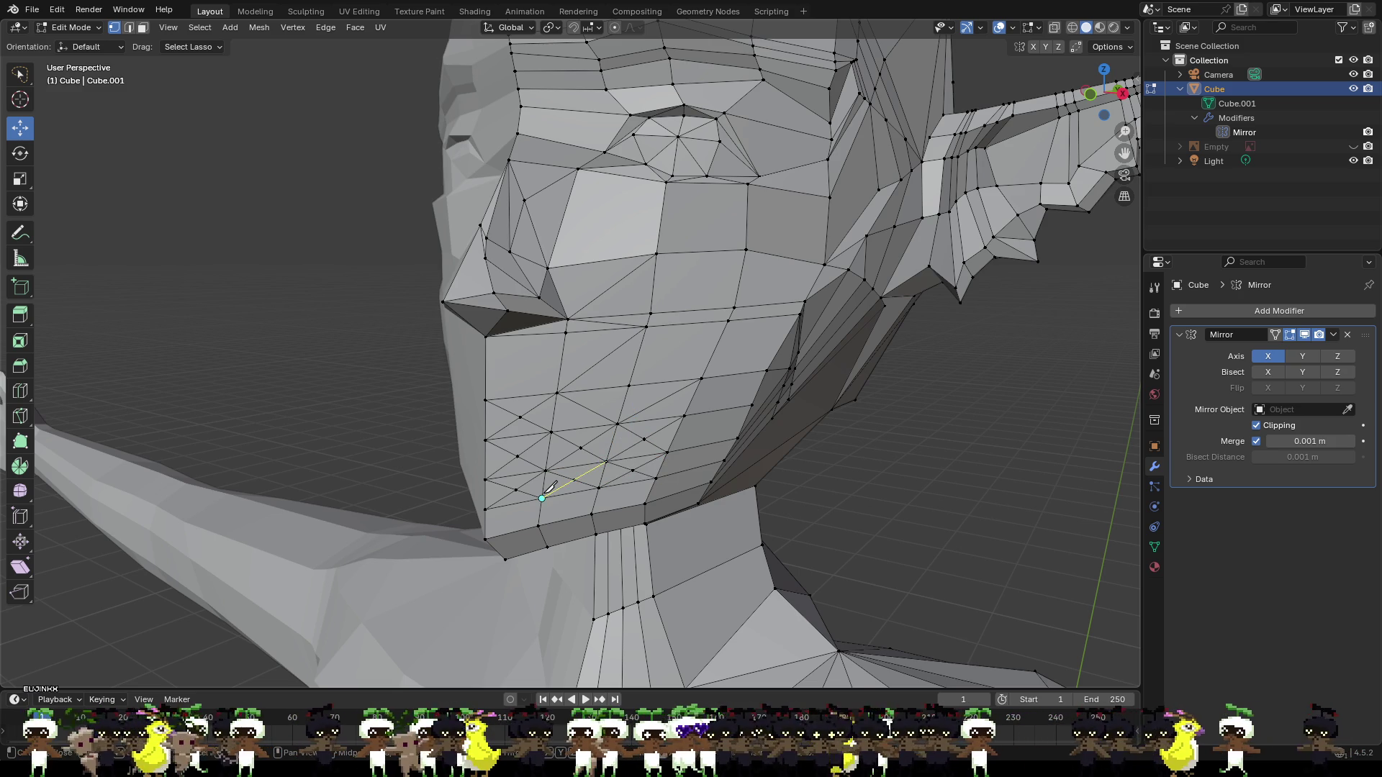
pyautogui.click(542, 498)
pyautogui.press('Return')
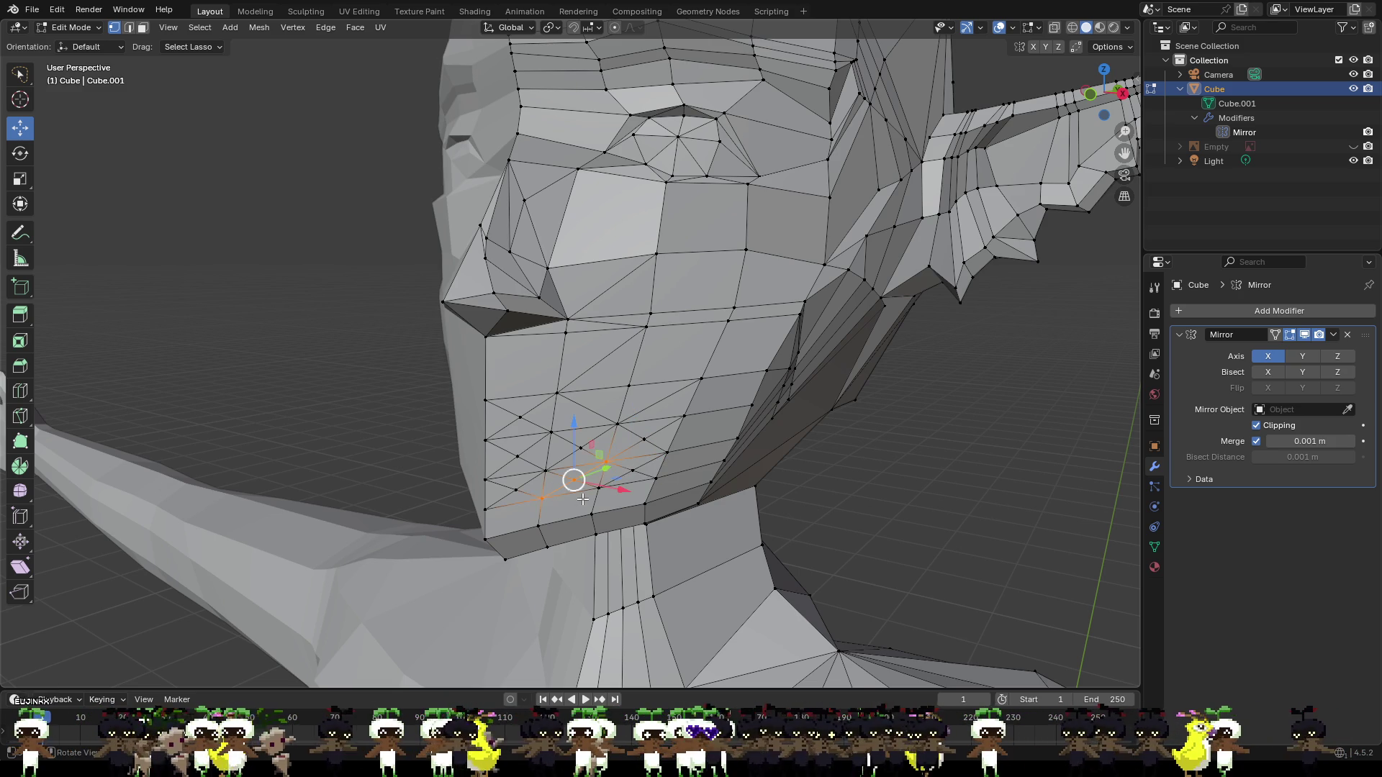
# Add a zigzag knife cut from mid-cheek up and across to the cheek's side, then view the whole head.
pyautogui.press('k')
pyautogui.click(551, 432)
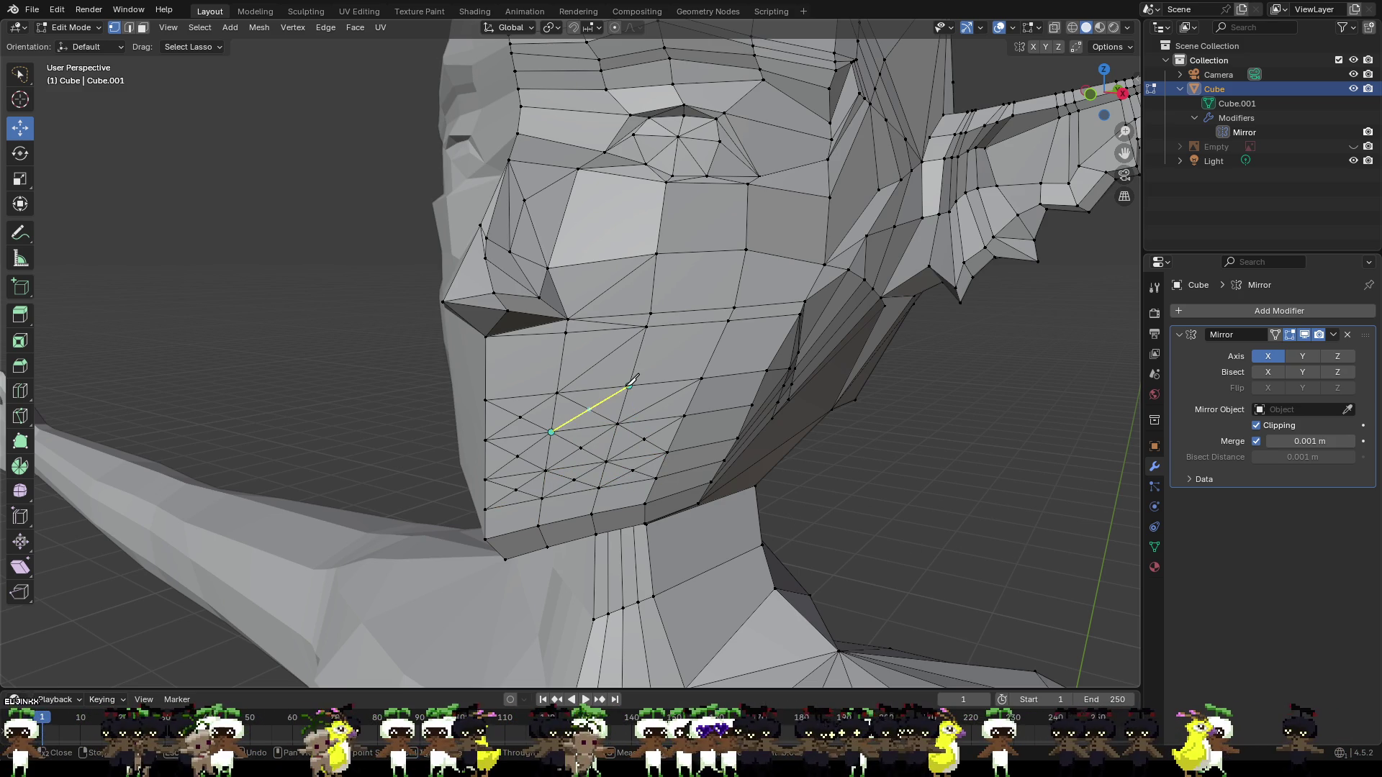
pyautogui.click(629, 386)
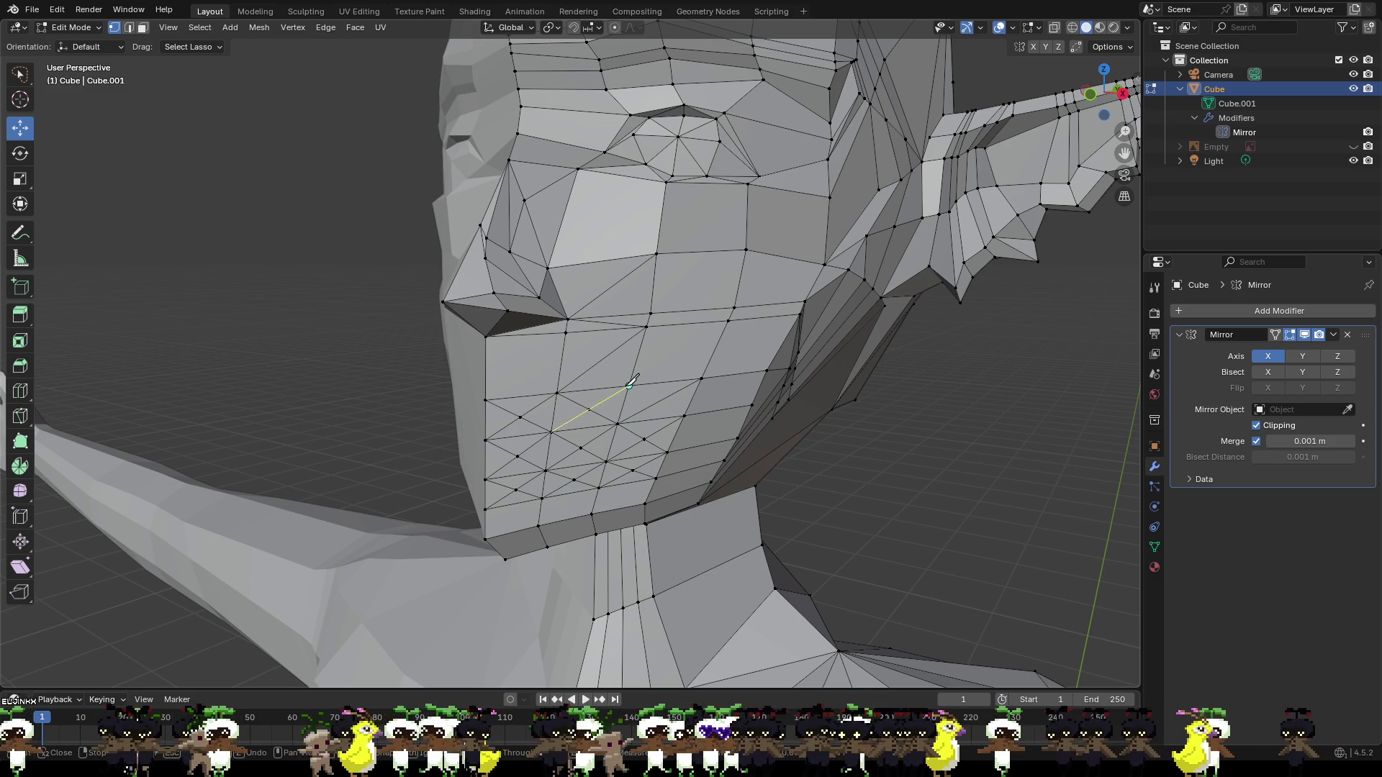
pyautogui.click(684, 415)
pyautogui.press('Return')
pyautogui.hotkey('alt', 'a')
pyautogui.moveTo(943, 508)
pyautogui.mouseDown(button='middle')
pyautogui.moveTo(749, 501)
pyautogui.moveTo(710, 432)
pyautogui.moveTo(741, 450)
pyautogui.mouseUp(button='middle')
pyautogui.scroll(4, 712, 439)
pyautogui.scroll(5, 526, 401)
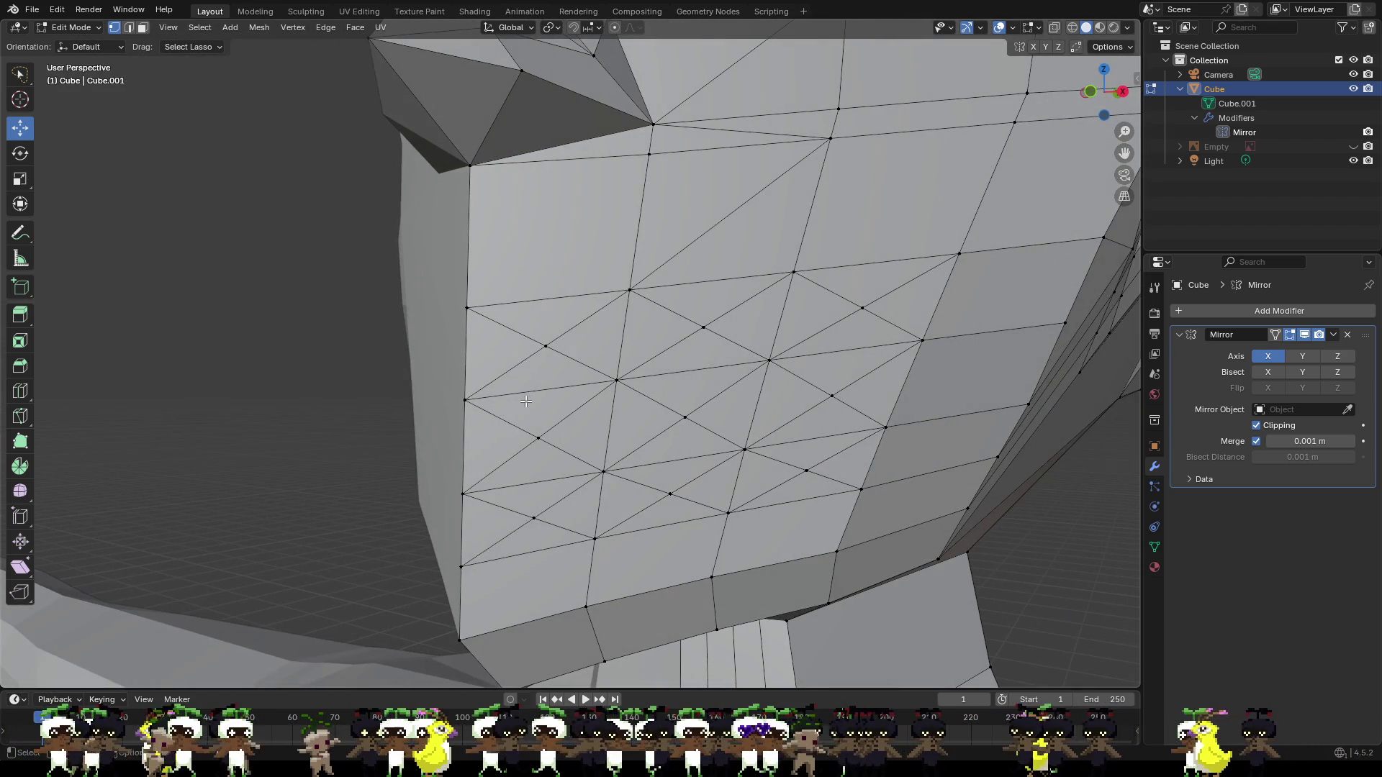
pyautogui.click(469, 400)
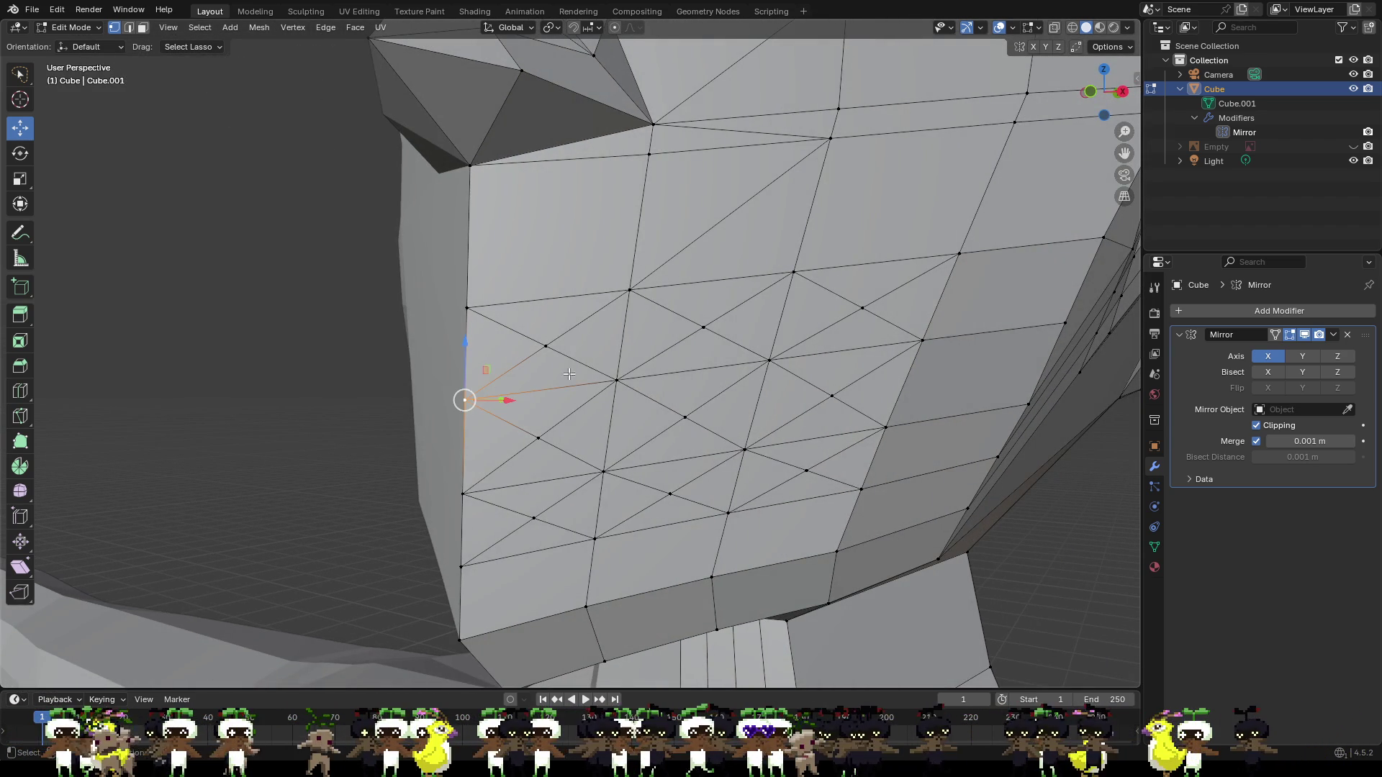
pyautogui.click(1092, 92)
pyautogui.click(1124, 94)
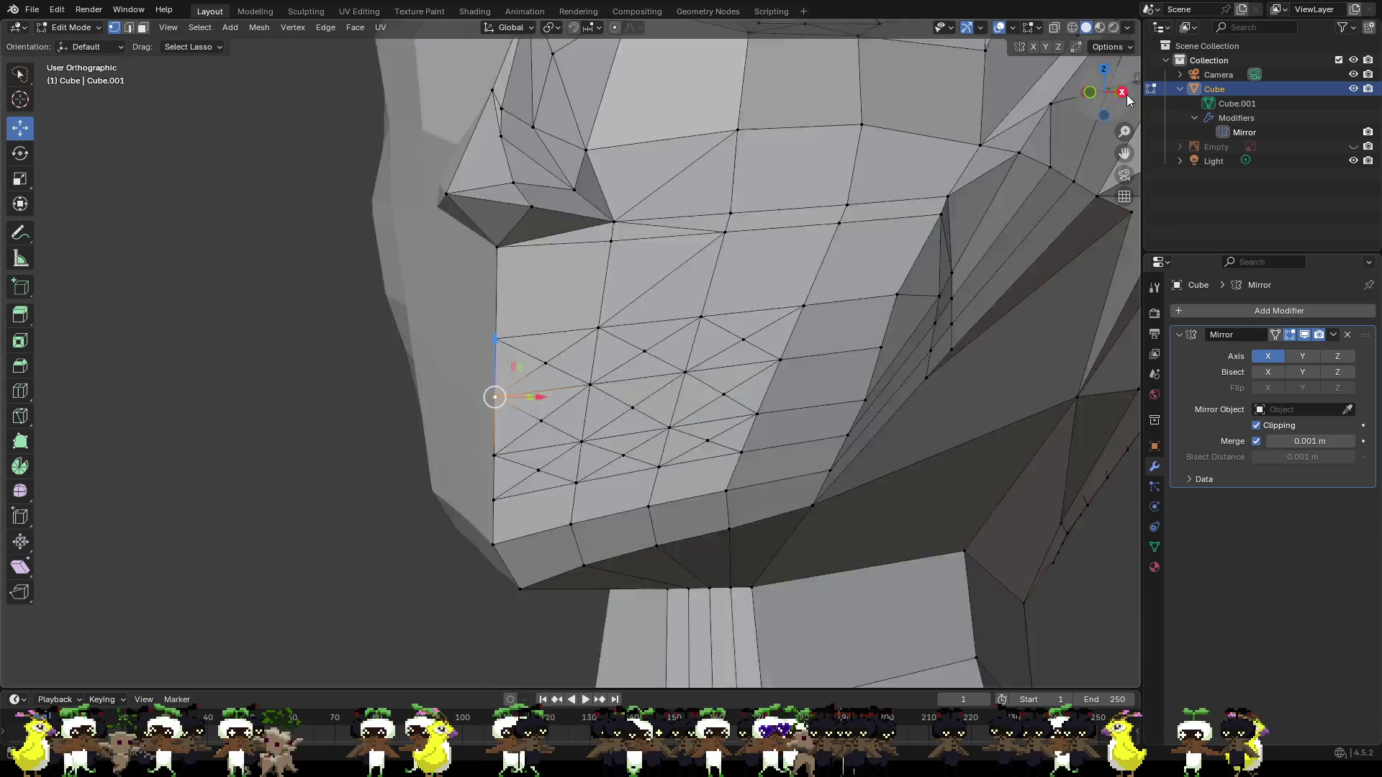
pyautogui.scroll(-5, 501, 345)
pyautogui.scroll(5, 492, 346)
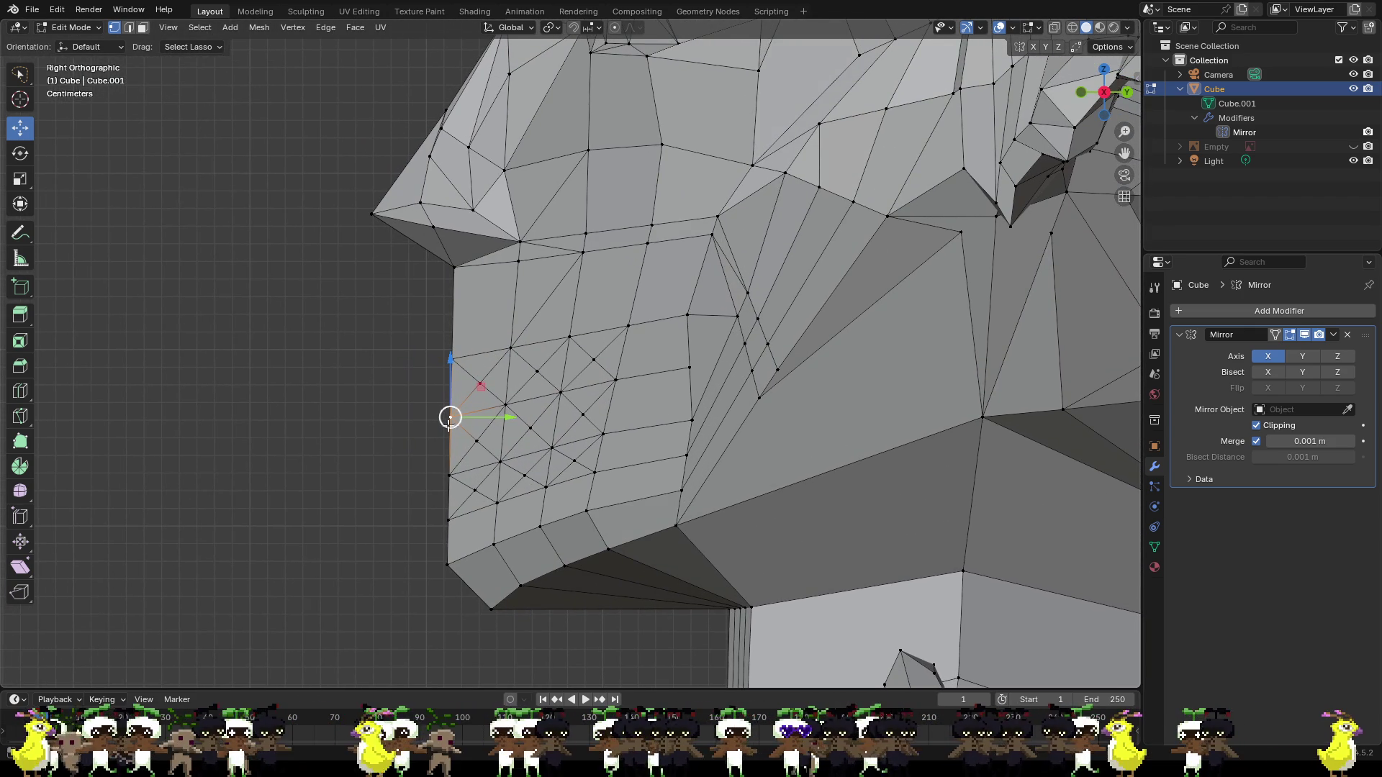
pyautogui.click(364, 460)
pyautogui.moveTo(364, 460); pyautogui.dragTo(376, 460, button='middle')
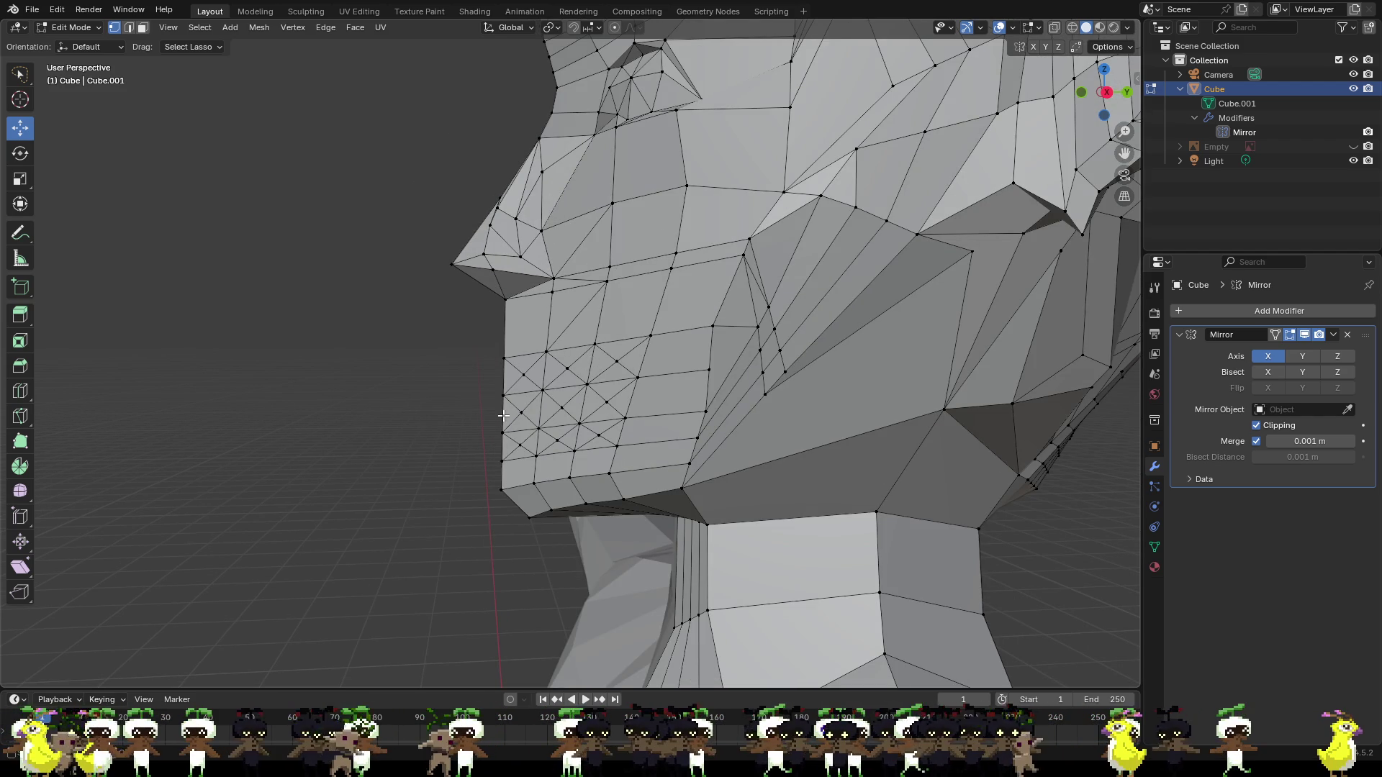
# Raise the chin's front-edge vertex and lower the vertex near the mouth corner along Z.
pyautogui.click(503, 432)
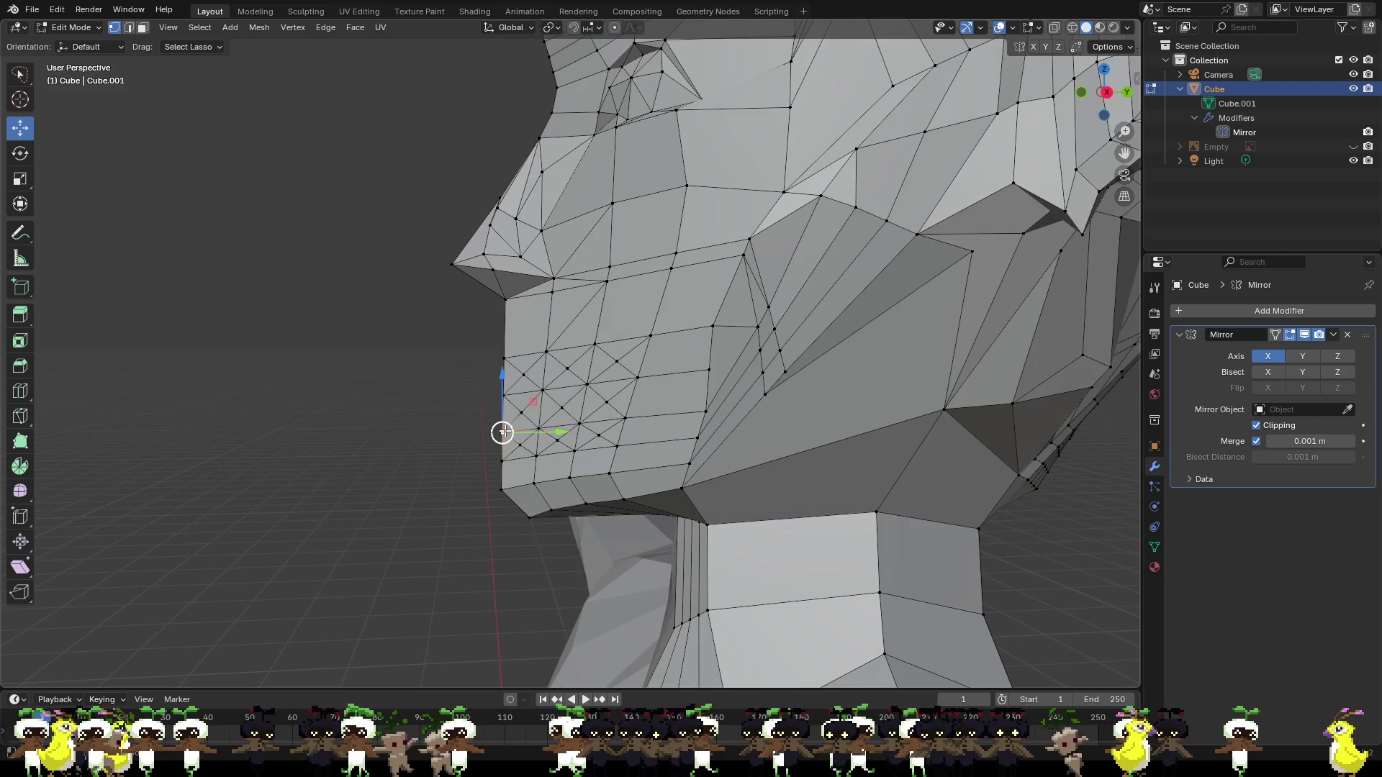
pyautogui.moveTo(504, 399)
pyautogui.mouseDown()
pyautogui.moveTo(543, 337)
pyautogui.moveTo(568, 359)
pyautogui.mouseUp()
pyautogui.click(519, 391)
pyautogui.click(543, 389)
pyautogui.click(568, 367)
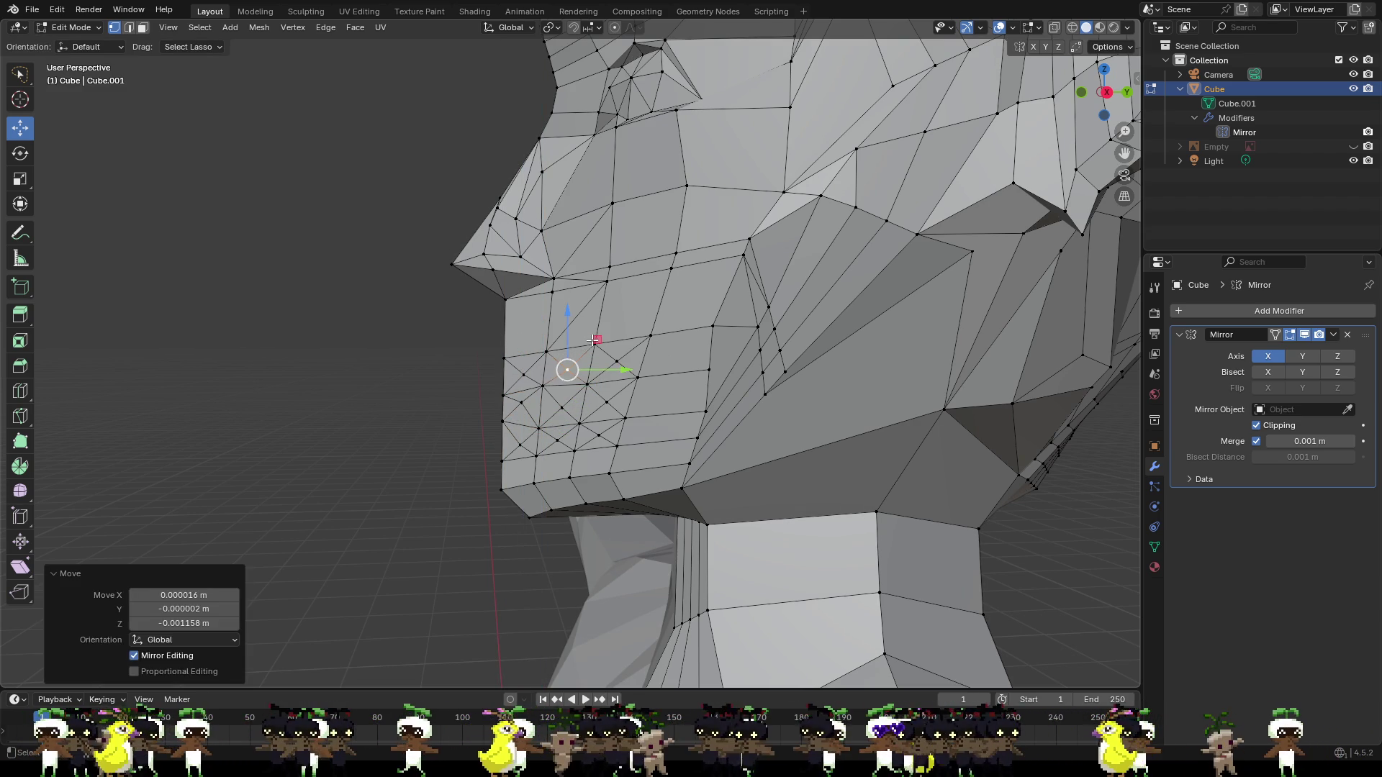
pyautogui.click(594, 344)
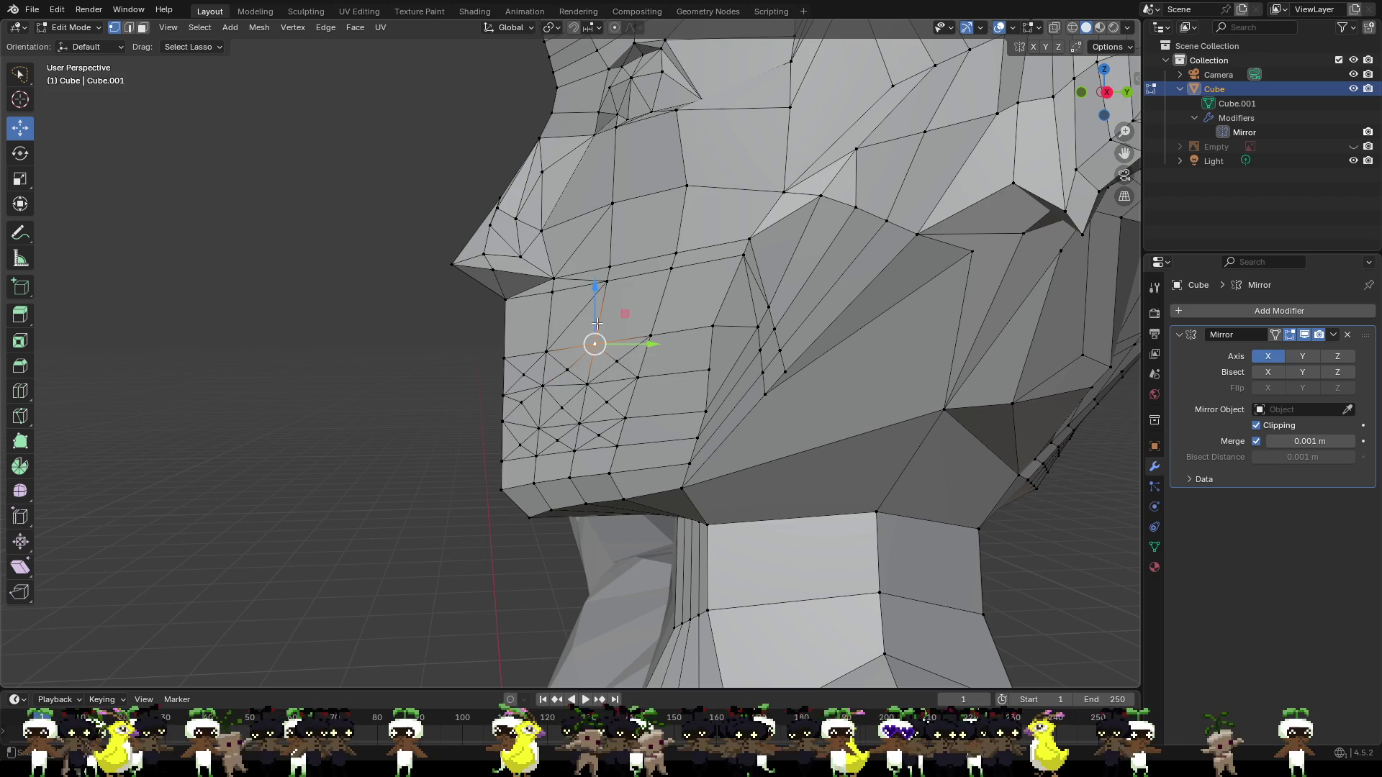
pyautogui.moveTo(597, 324); pyautogui.dragTo(608, 347)
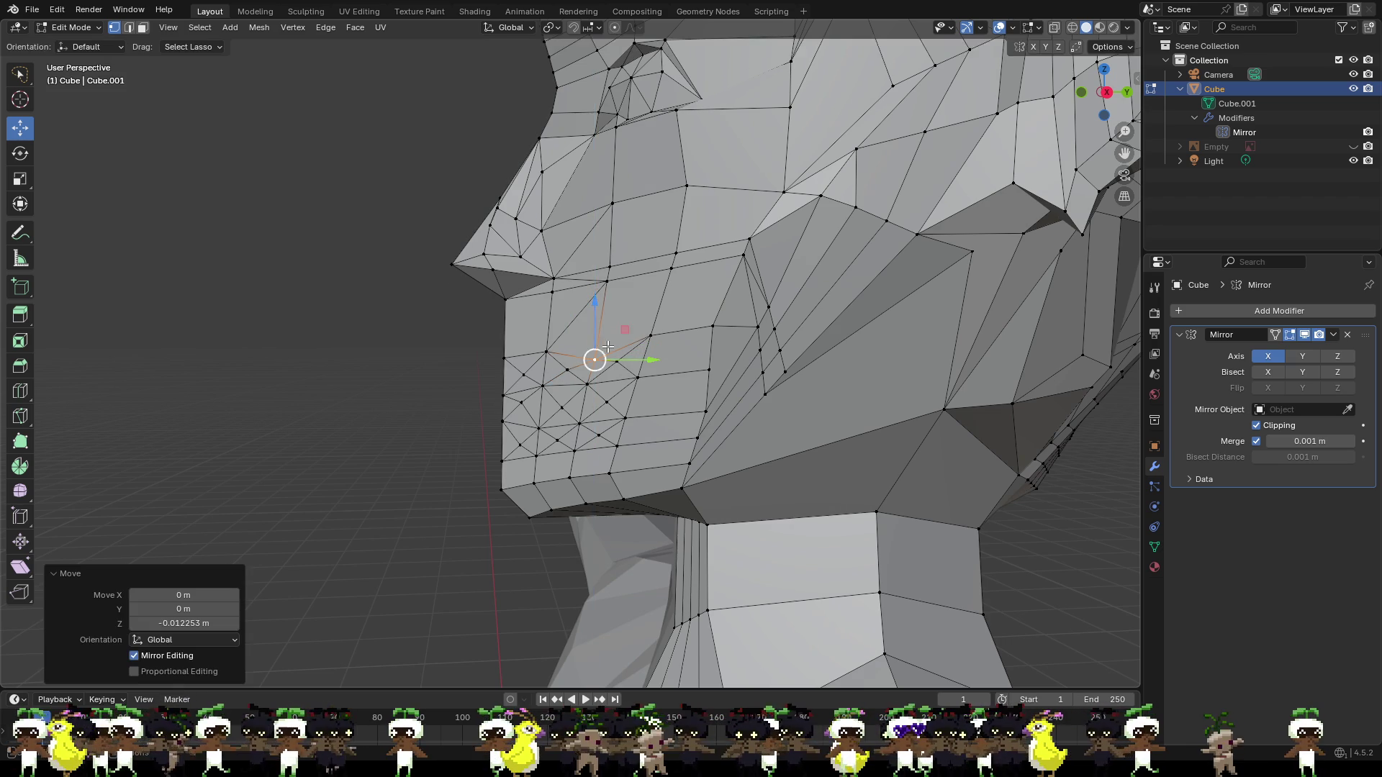
pyautogui.moveTo(608, 347); pyautogui.dragTo(741, 374, button='middle')
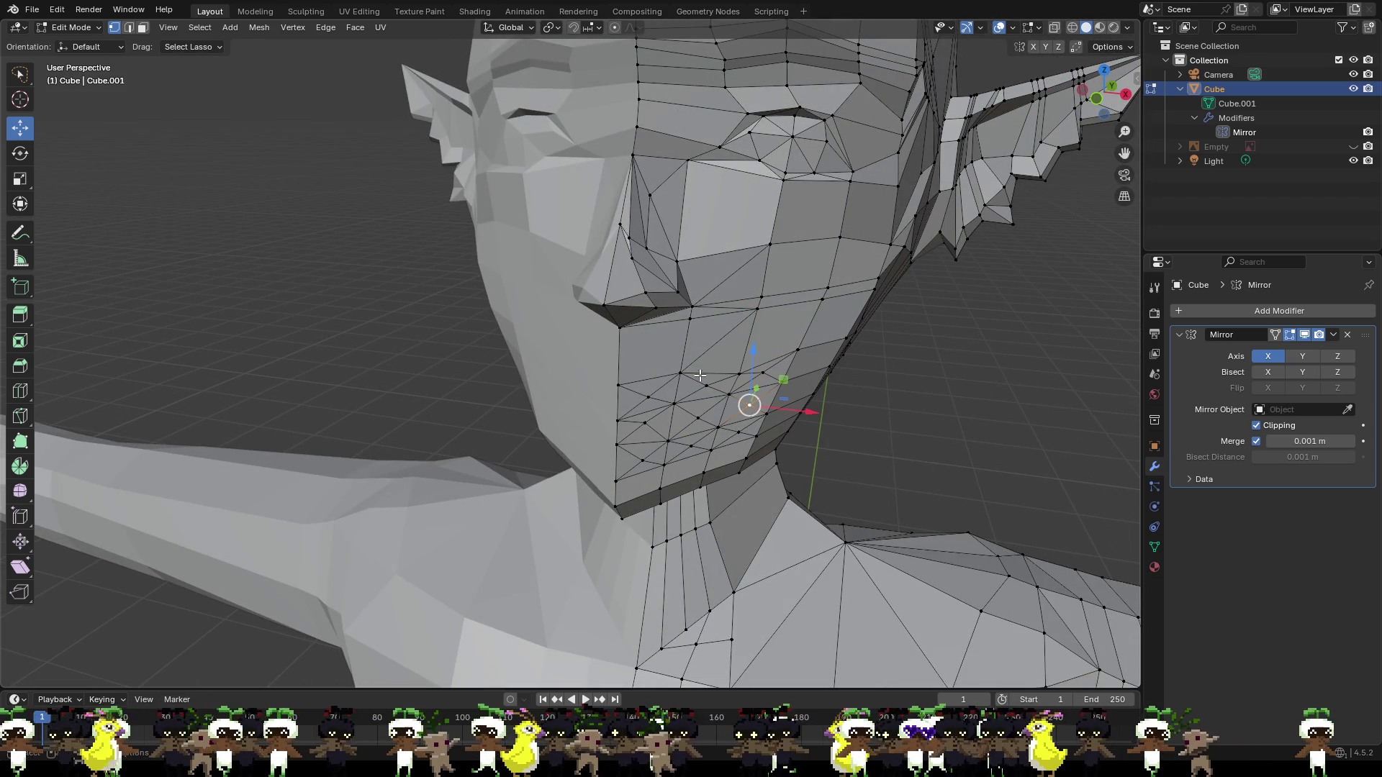
# Knife-cut three edges across the cheek beside the mouth, toward the jaw edge.
pyautogui.press('k')
pyautogui.click(691, 319)
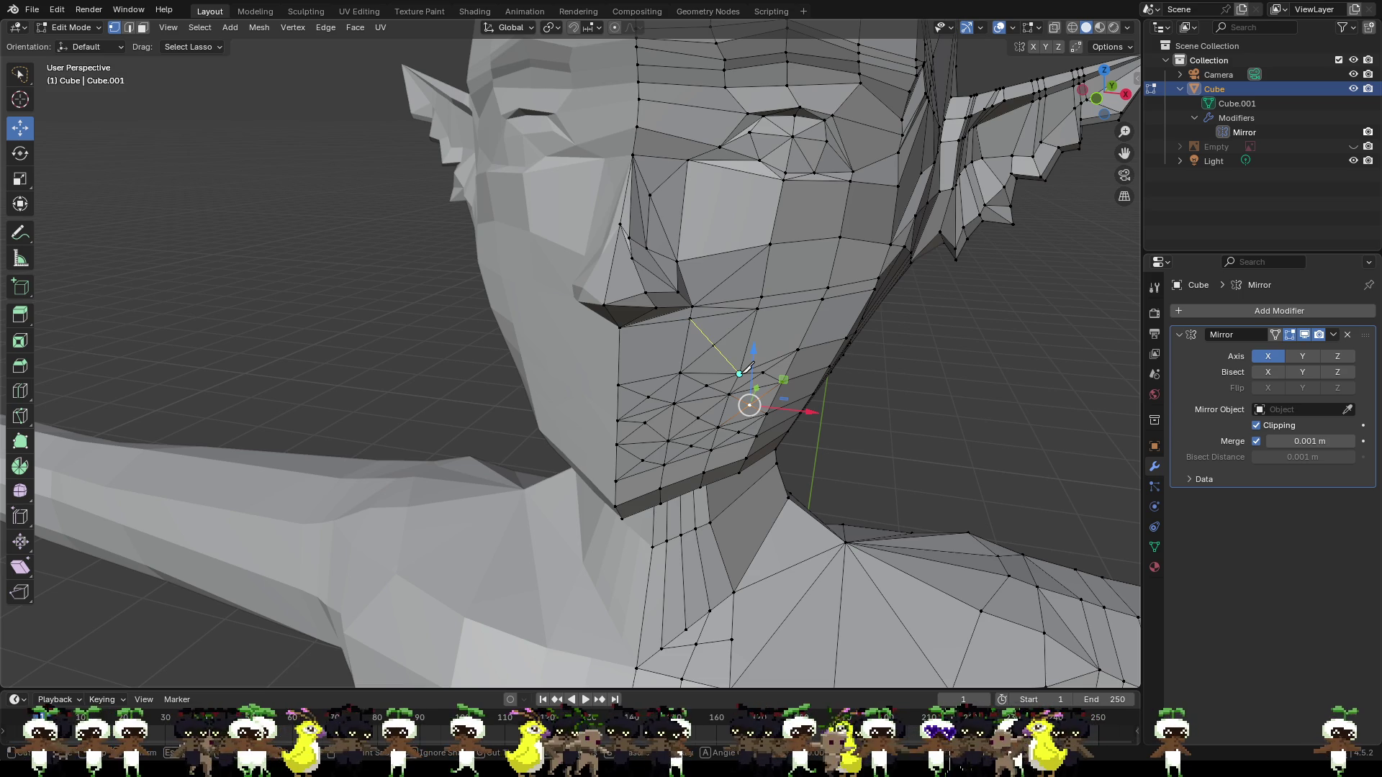
pyautogui.click(740, 374)
pyautogui.press('Return')
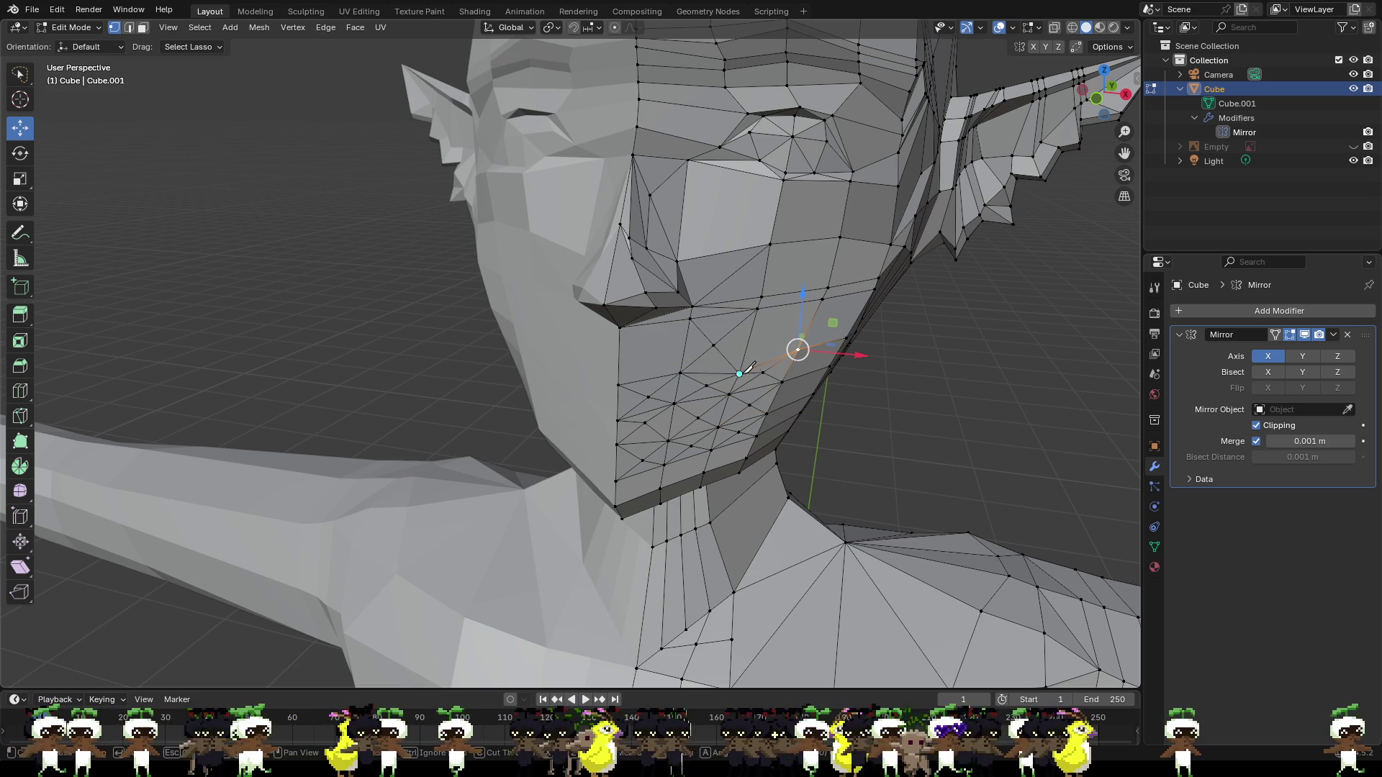
pyautogui.click(740, 374)
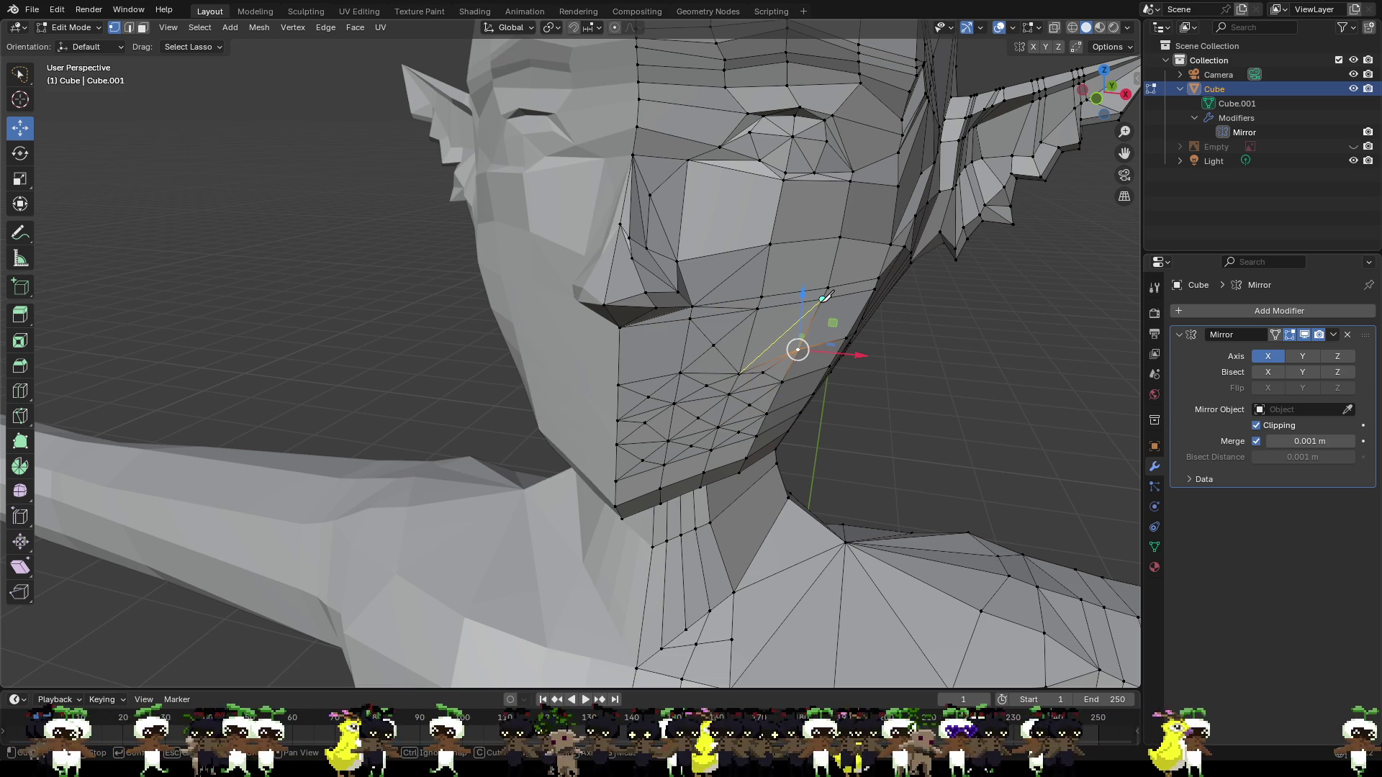
pyautogui.click(823, 299)
pyautogui.press('Return')
pyautogui.click(757, 308)
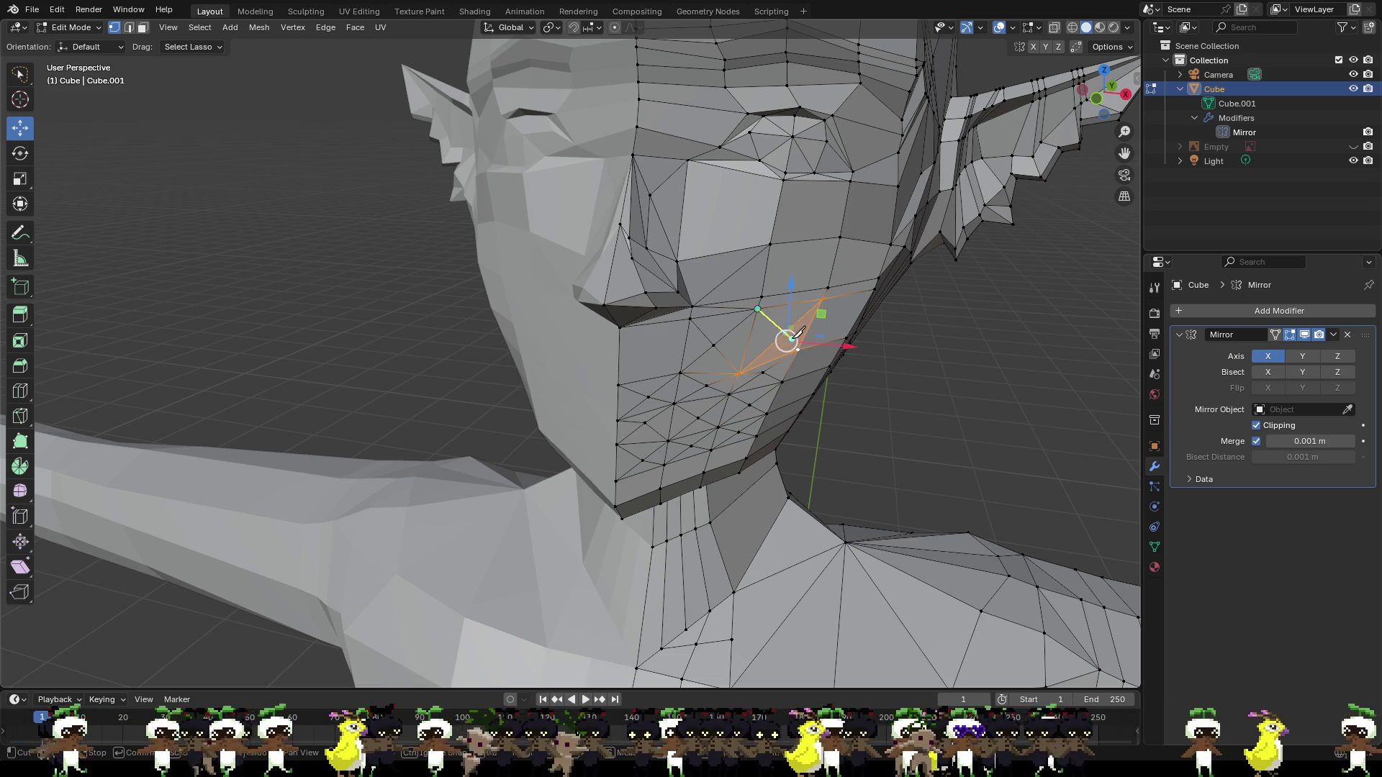
pyautogui.click(797, 350)
pyautogui.press('Return')
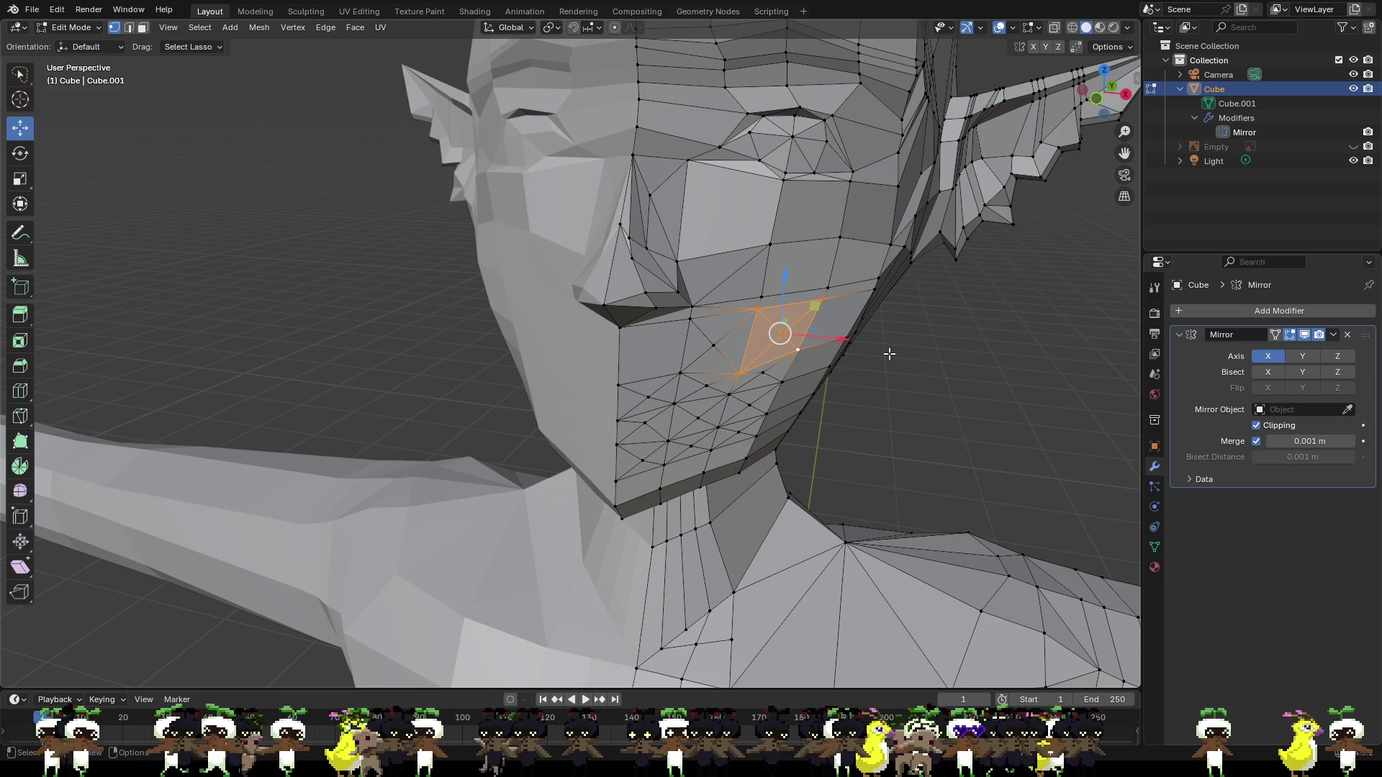
# Cut two crossing edges between the mouth corner and upper cheek, then inspect the new triangles.
pyautogui.press('k')
pyautogui.click(620, 328)
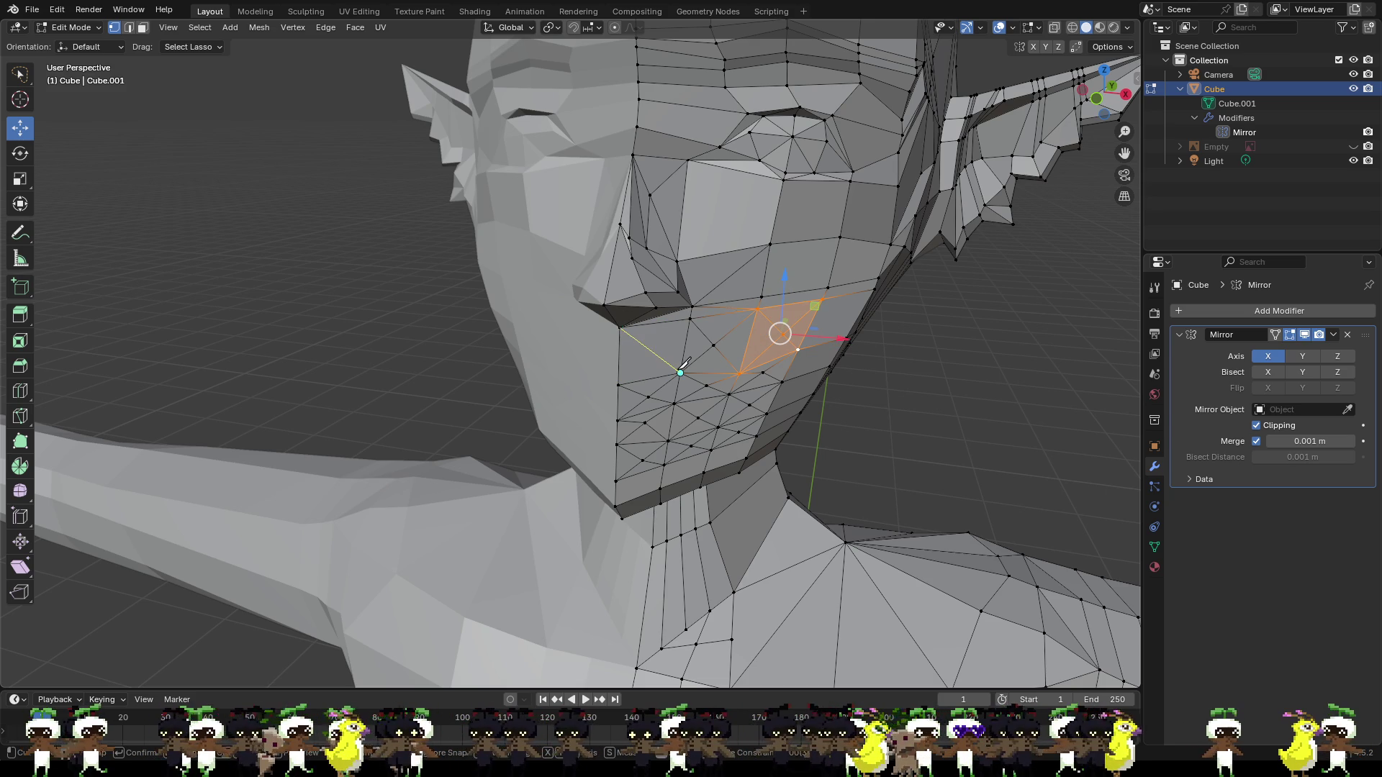
pyautogui.click(680, 373)
pyautogui.press('Return')
pyautogui.press('k')
pyautogui.click(689, 318)
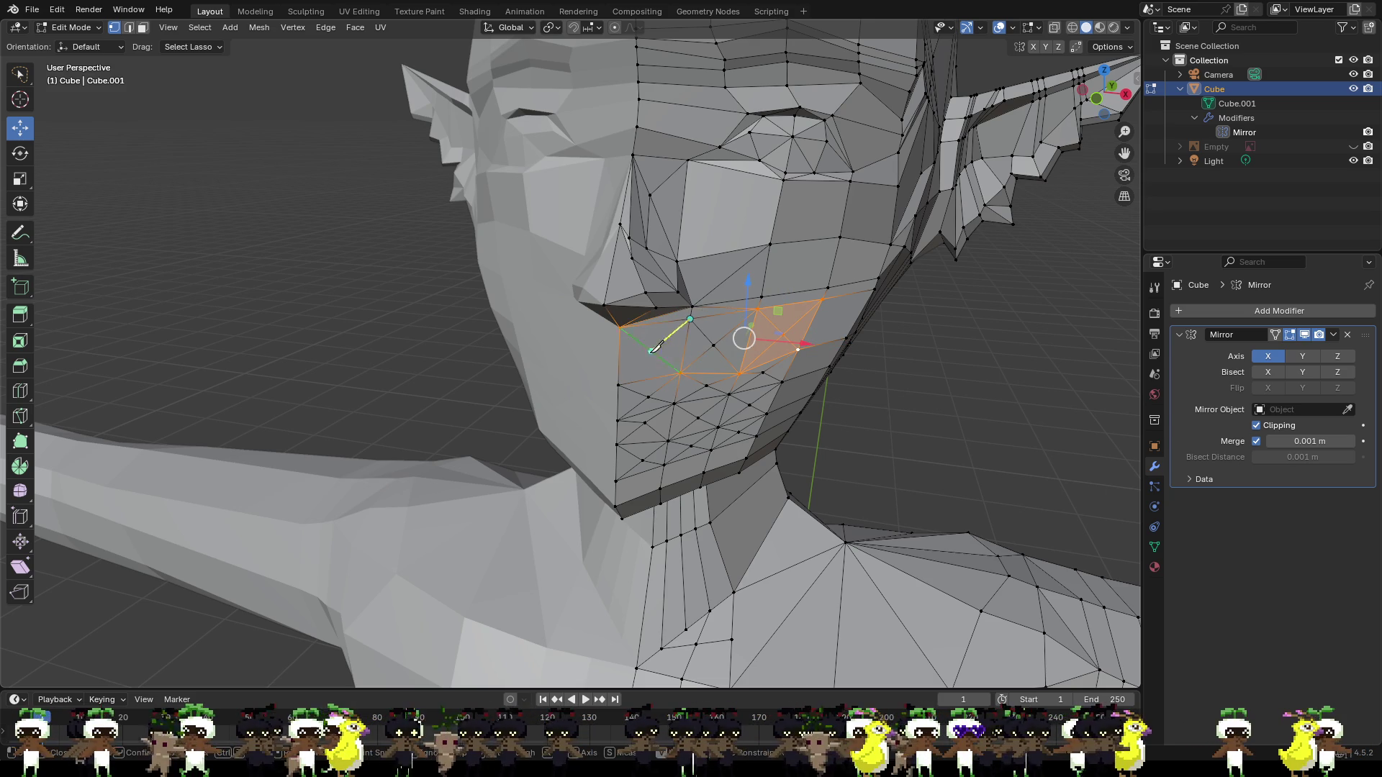
pyautogui.click(619, 385)
pyautogui.press('Return')
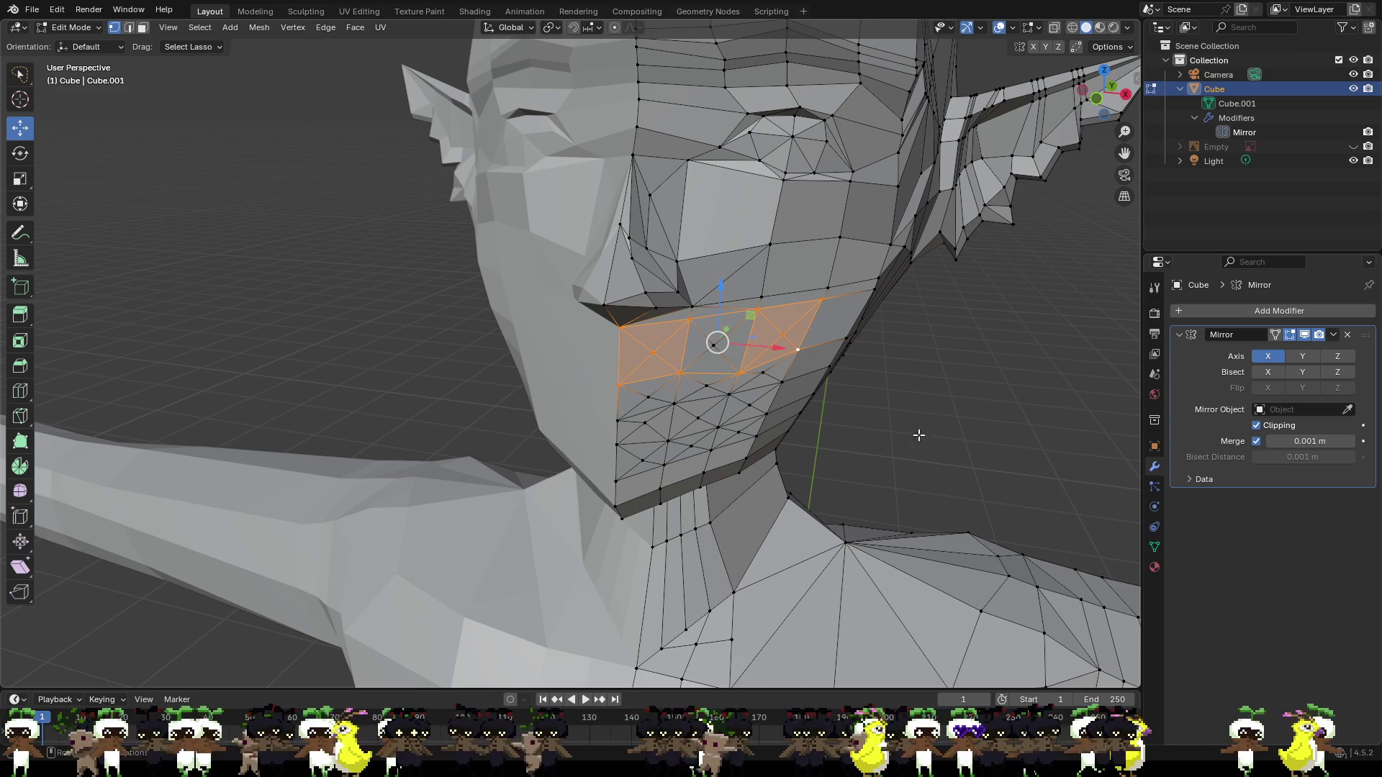
pyautogui.hotkey('alt', 'a')
pyautogui.scroll(1, 900, 429)
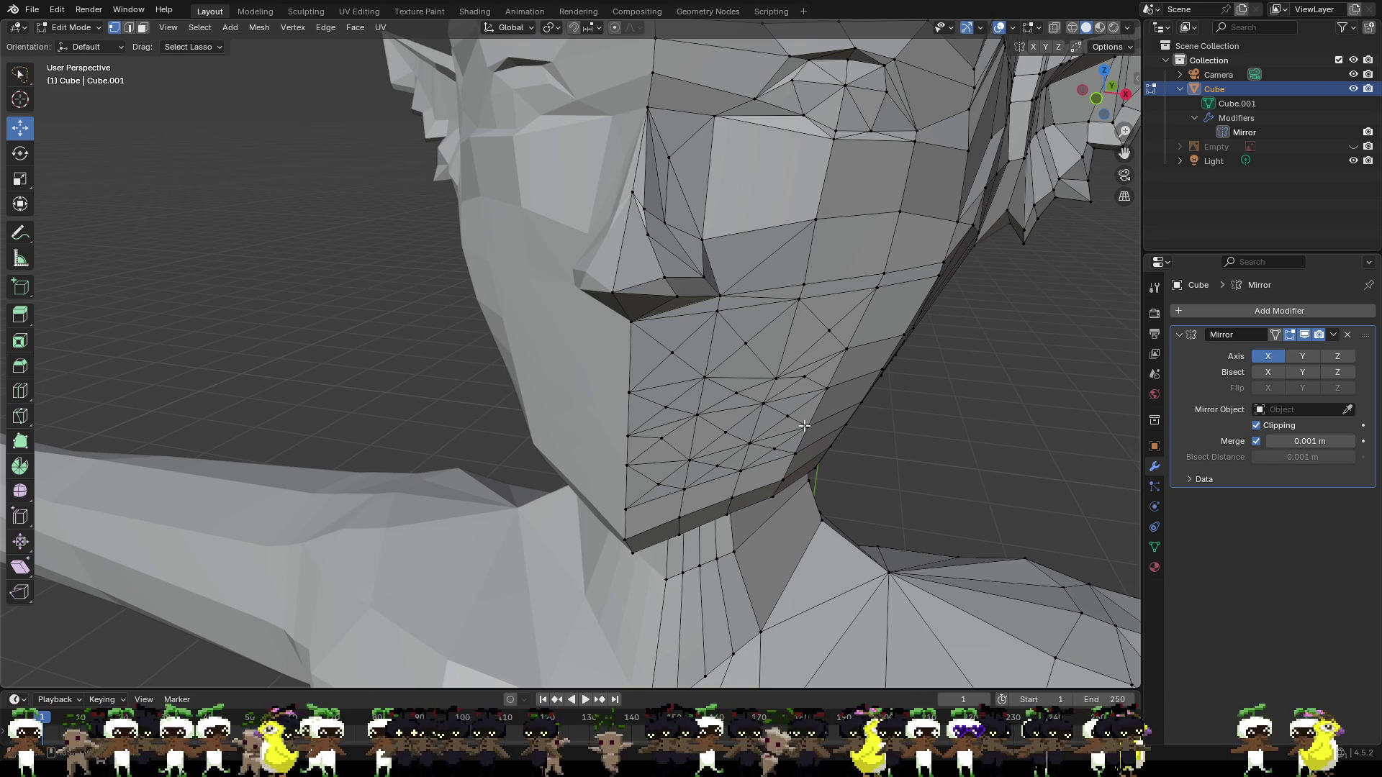
pyautogui.moveTo(804, 426)
pyautogui.mouseDown(button='middle')
pyautogui.moveTo(677, 403)
pyautogui.moveTo(703, 395)
pyautogui.mouseUp(button='middle')
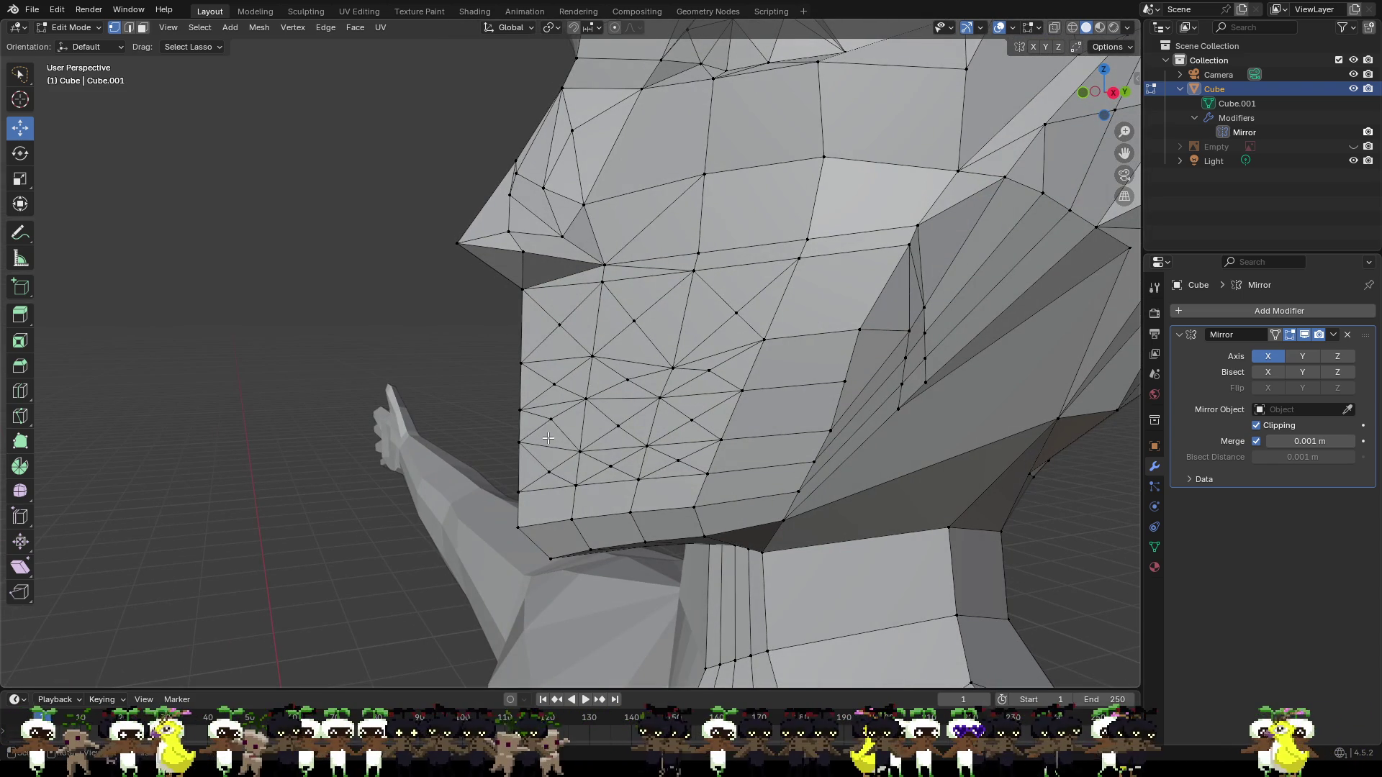